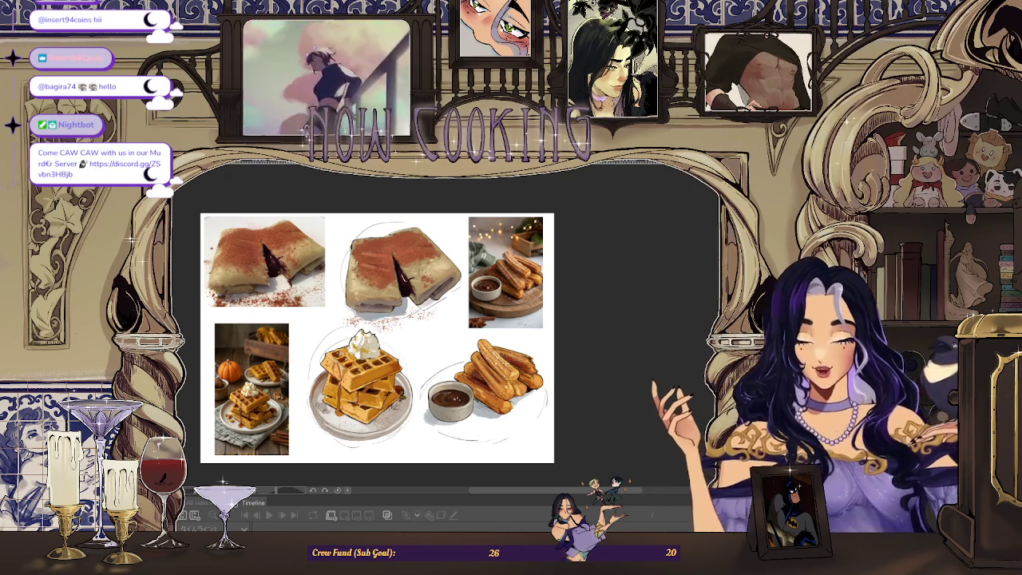
# - Leave the food reference board and maximize the player showing the two-figure smoke animation
pyautogui.hscroll(-3, 497, 491)
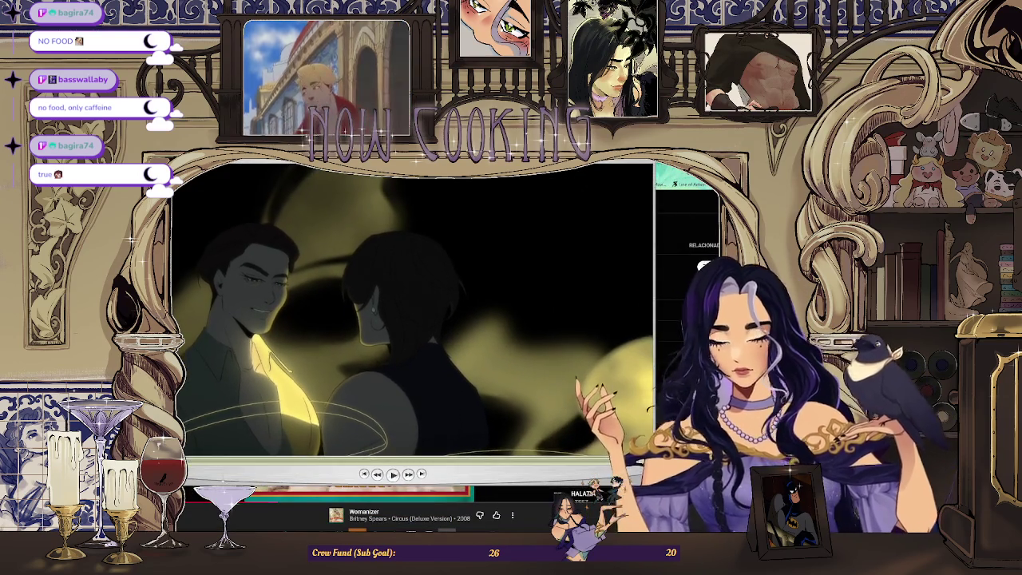
pyautogui.doubleClick(630, 180)
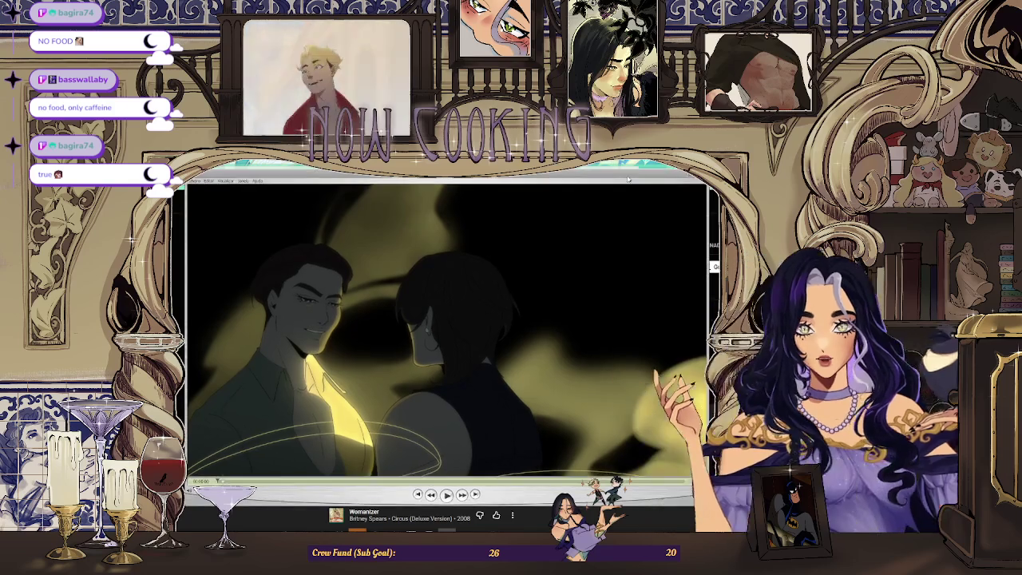
# - Move and resize the player window to fill the frame, then start the smoke animation
pyautogui.moveTo(630, 180); pyautogui.dragTo(616, 169)
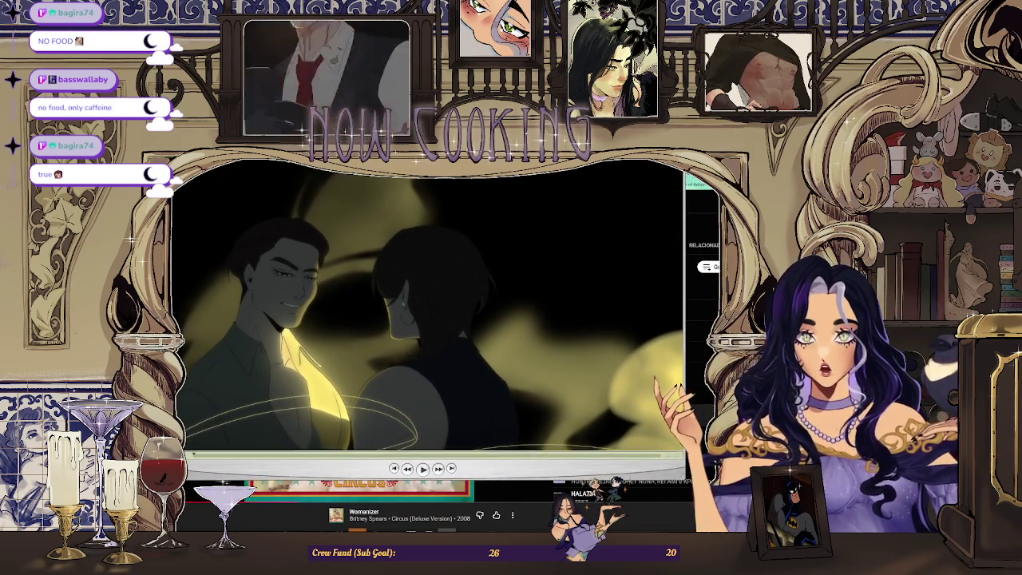
pyautogui.moveTo(685, 484)
pyautogui.mouseDown()
pyautogui.moveTo(719, 515)
pyautogui.moveTo(687, 527)
pyautogui.mouseUp()
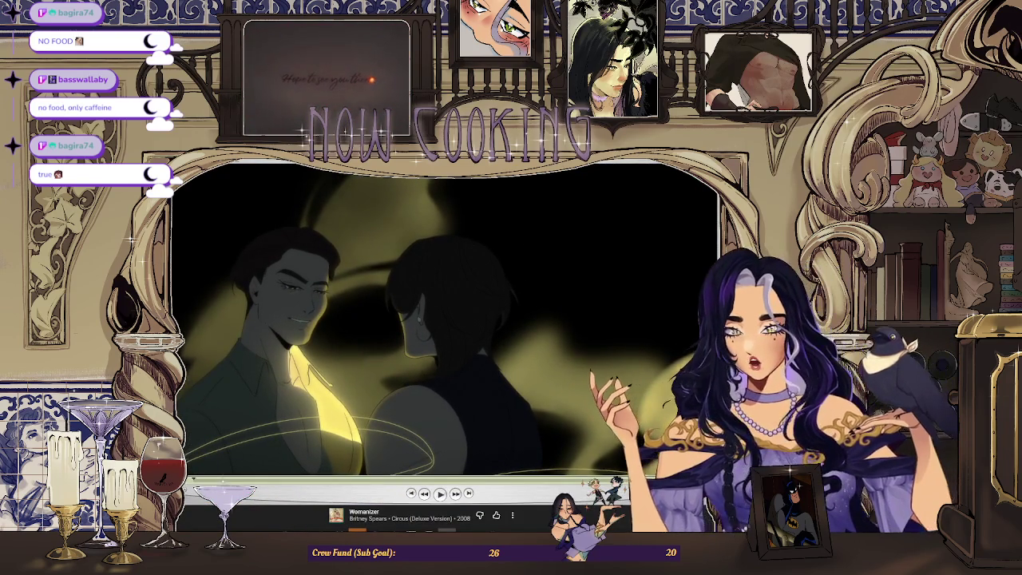
pyautogui.moveTo(529, 221); pyautogui.dragTo(551, 173)
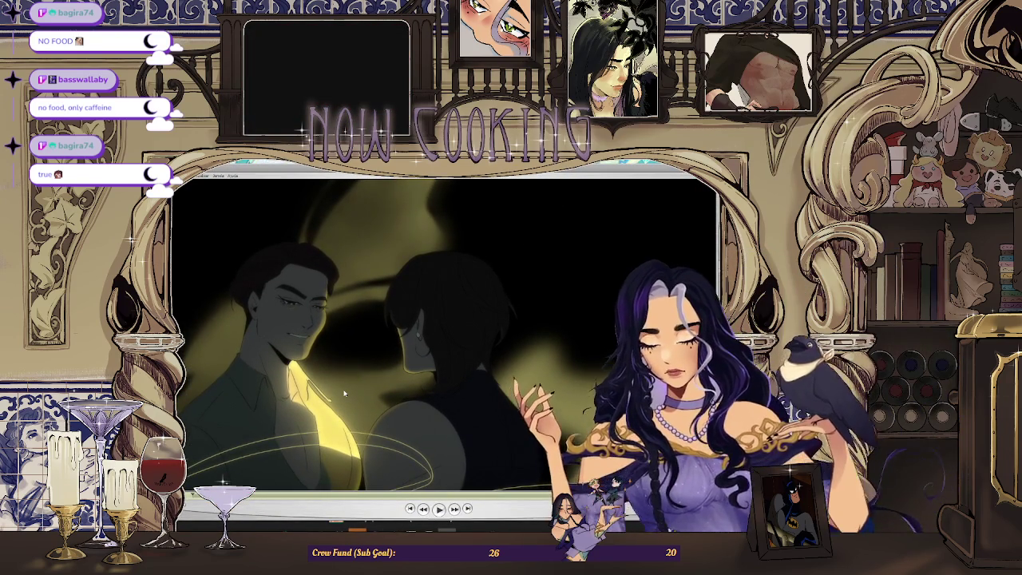
pyautogui.press('space')
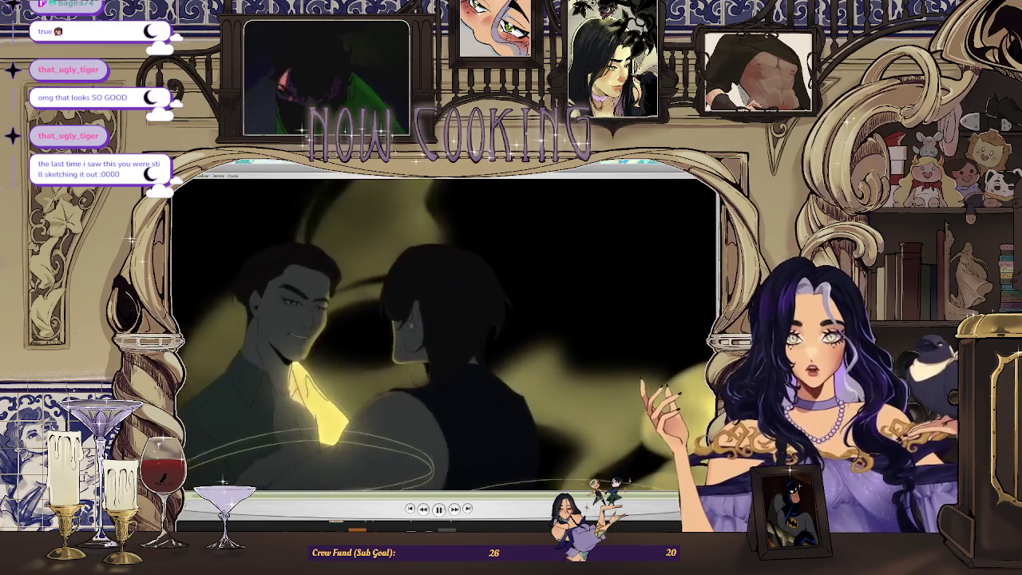
# - After the smoke animation plays, bring the TensionChallenge folder window forward
pyautogui.hotkey('alt', 'Tab')
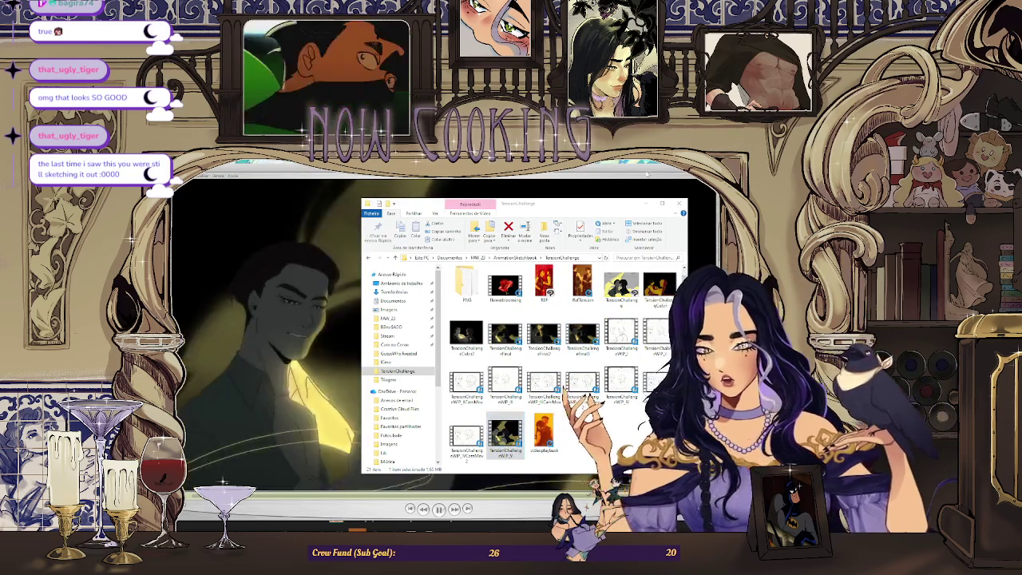
# - View the illustration fullscreen, then open the WIP clip in a second player window
pyautogui.hotkey('alt', 'Tab')
pyautogui.hotkey('alt', 'Tab')
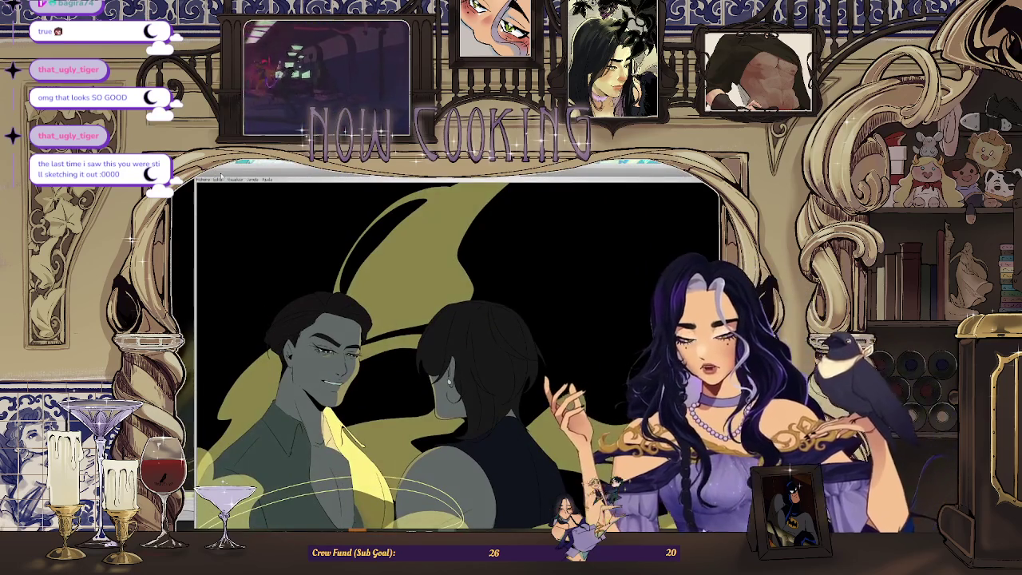
pyautogui.press('F11')
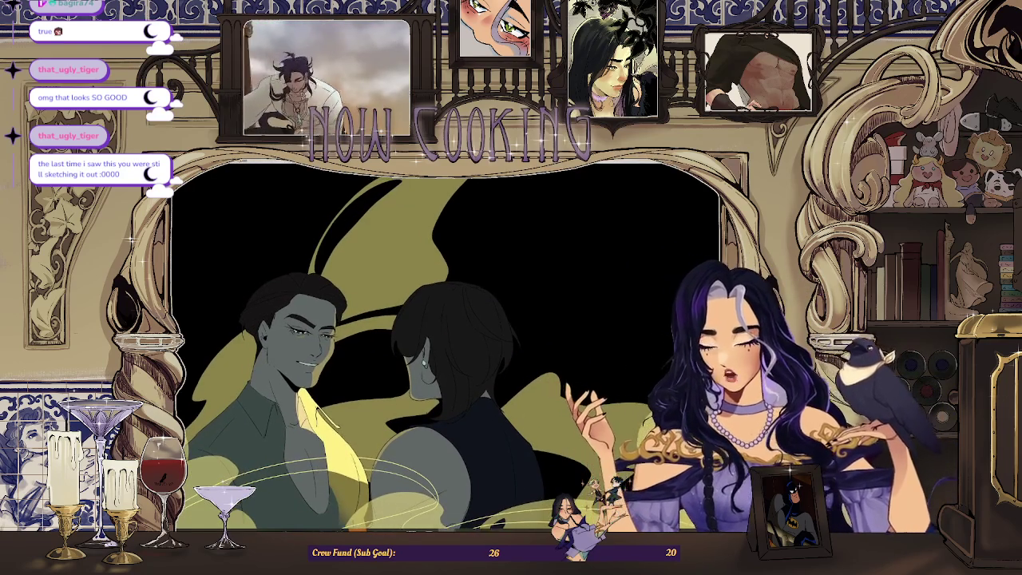
pyautogui.hotkey('alt', 'Tab')
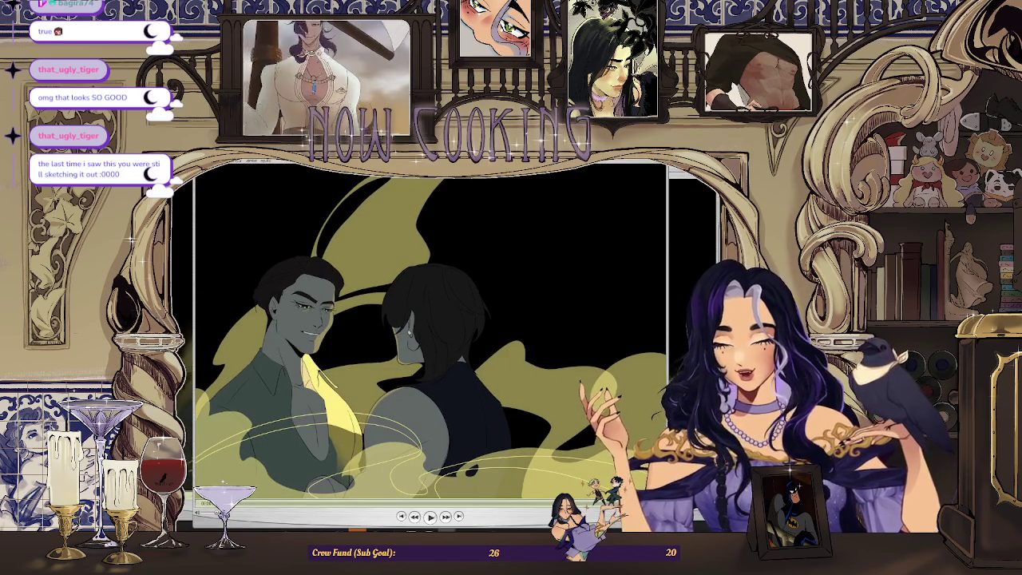
pyautogui.hotkey('alt', 'Tab')
# - Enlarge the second player, pause where the figures lean close, then restore its size
pyautogui.moveTo(517, 200); pyautogui.dragTo(505, 170)
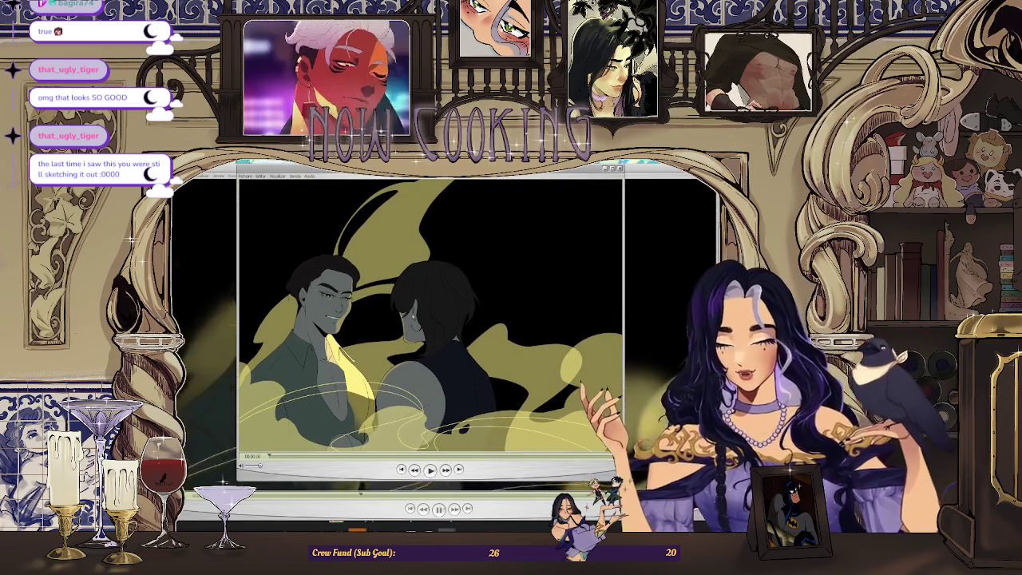
pyautogui.moveTo(623, 481); pyautogui.dragTo(677, 519)
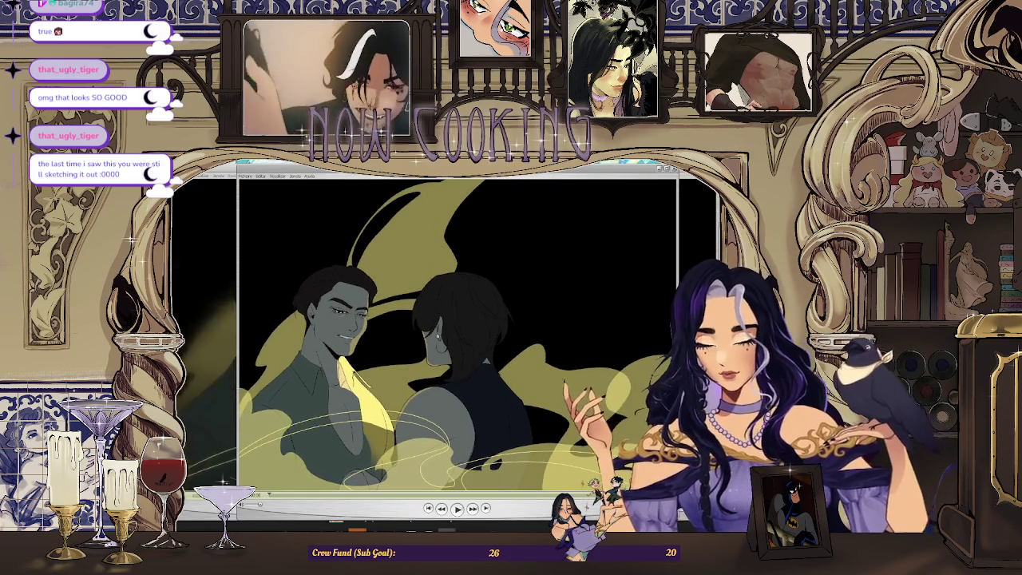
pyautogui.moveTo(479, 170); pyautogui.dragTo(470, 170)
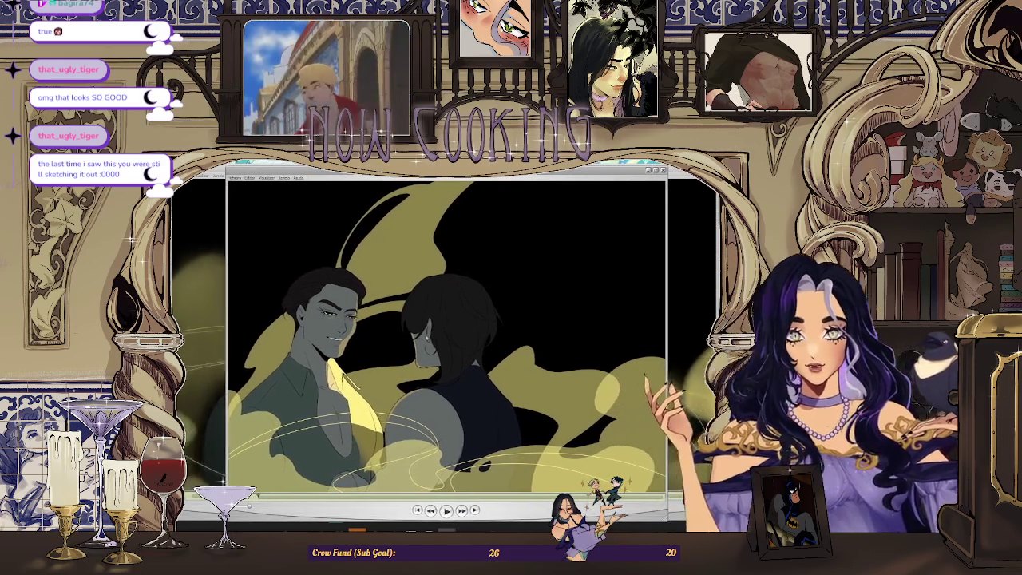
pyautogui.doubleClick(645, 170)
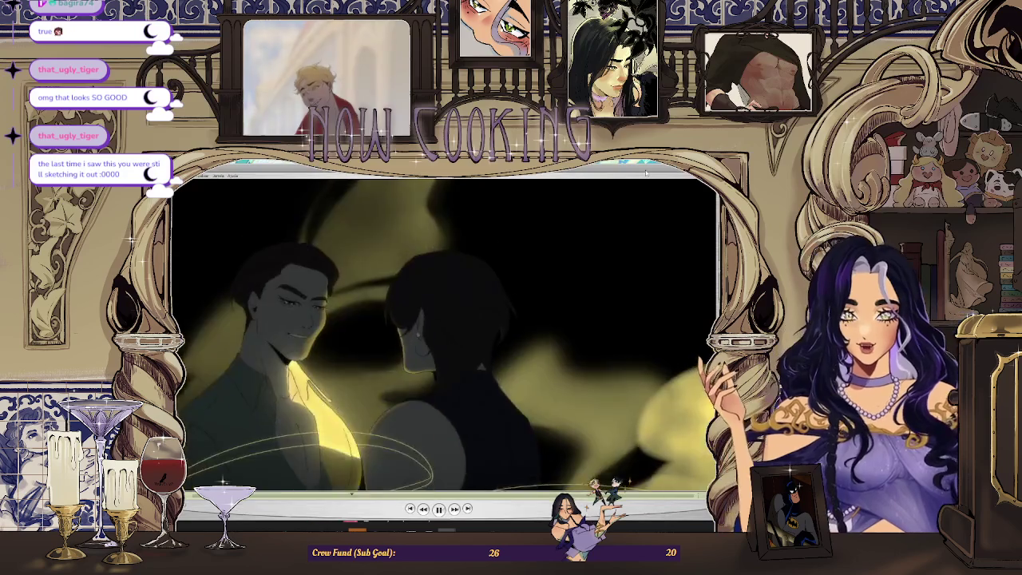
pyautogui.press('space')
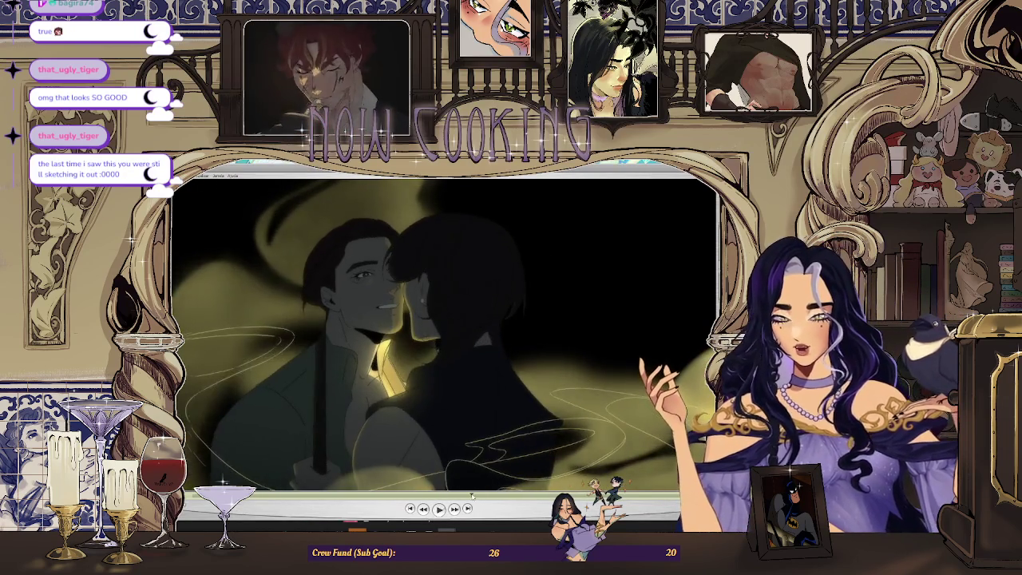
pyautogui.doubleClick(463, 431)
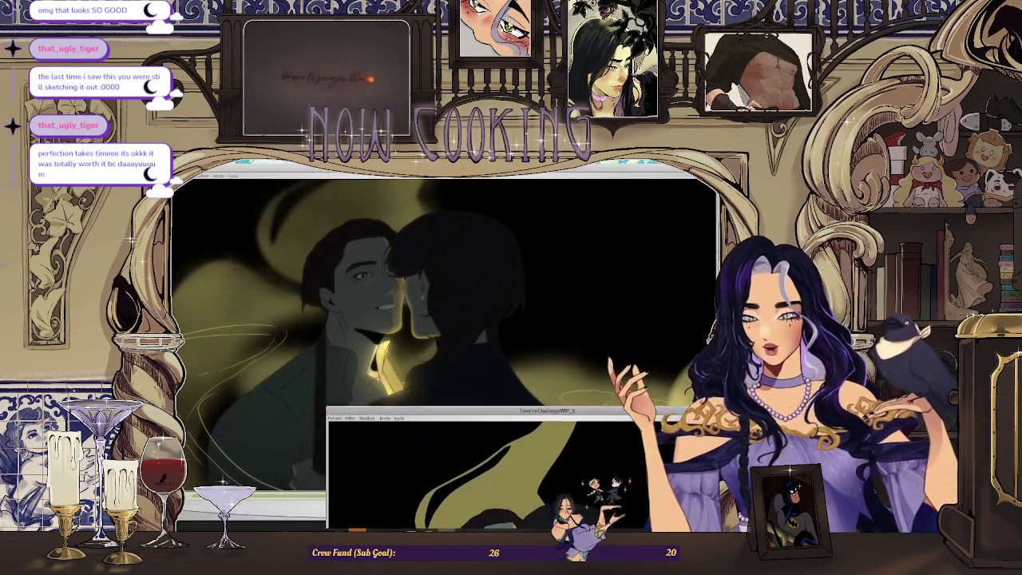
# - Enlarge the paused player so the two figures in yellow smoke fill the frame
pyautogui.moveTo(538, 172); pyautogui.dragTo(538, 175)
pyautogui.doubleClick(538, 175)
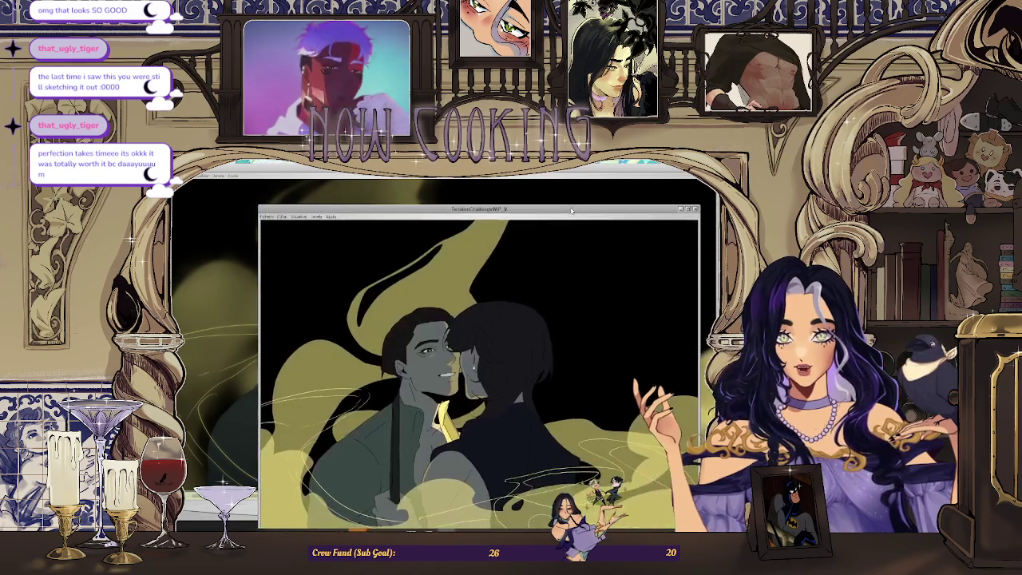
pyautogui.moveTo(562, 485); pyautogui.dragTo(533, 170)
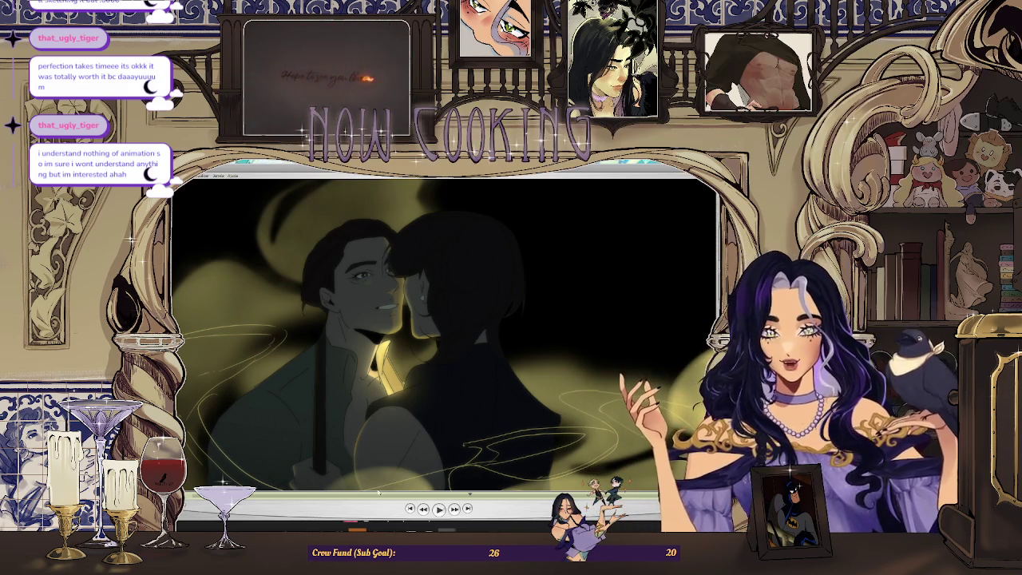
pyautogui.click(469, 507)
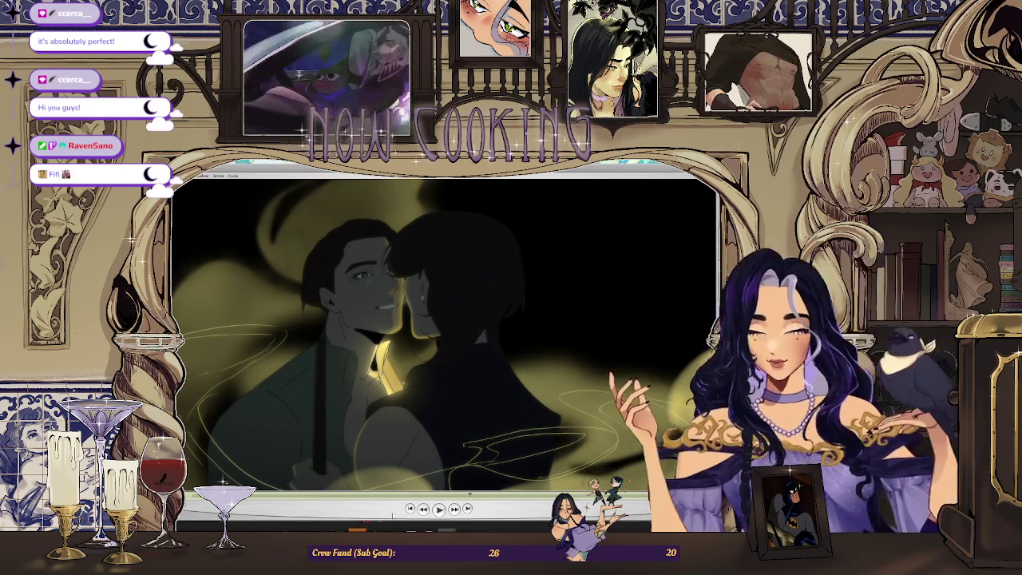
# - Resume the two-figure animation, then switch to Firefox and open a new tab
pyautogui.press('space')
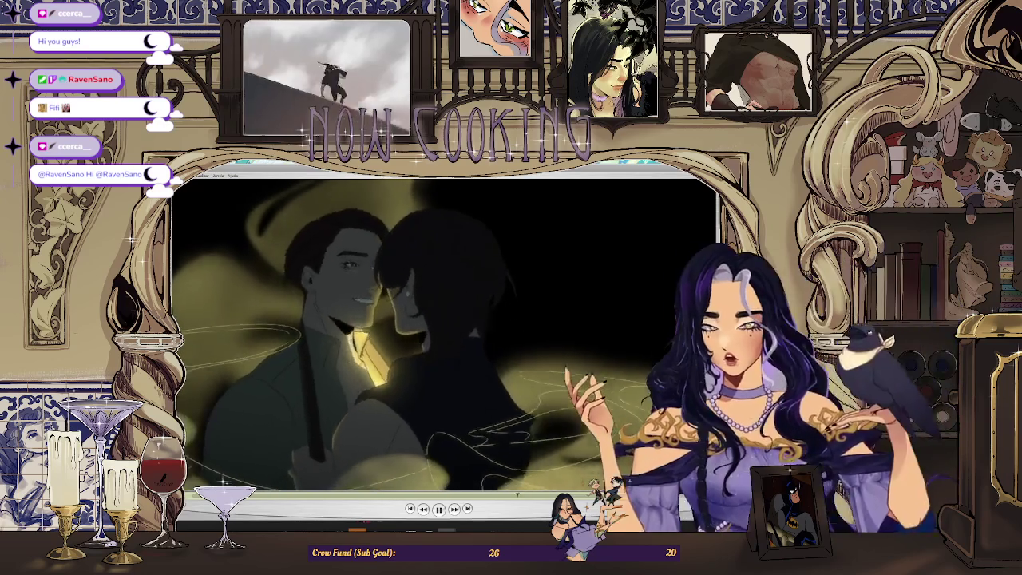
pyautogui.hotkey('alt', 'Tab')
pyautogui.hotkey('ctrl', 't')
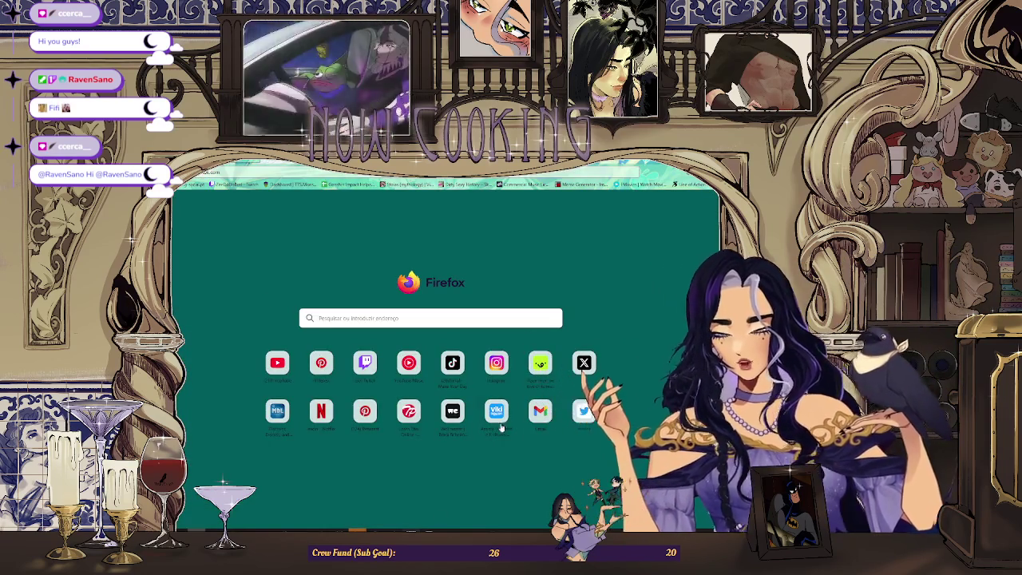
# - Load TikTok, glance at the food references and music player, then return to the references post
pyautogui.press('Return')
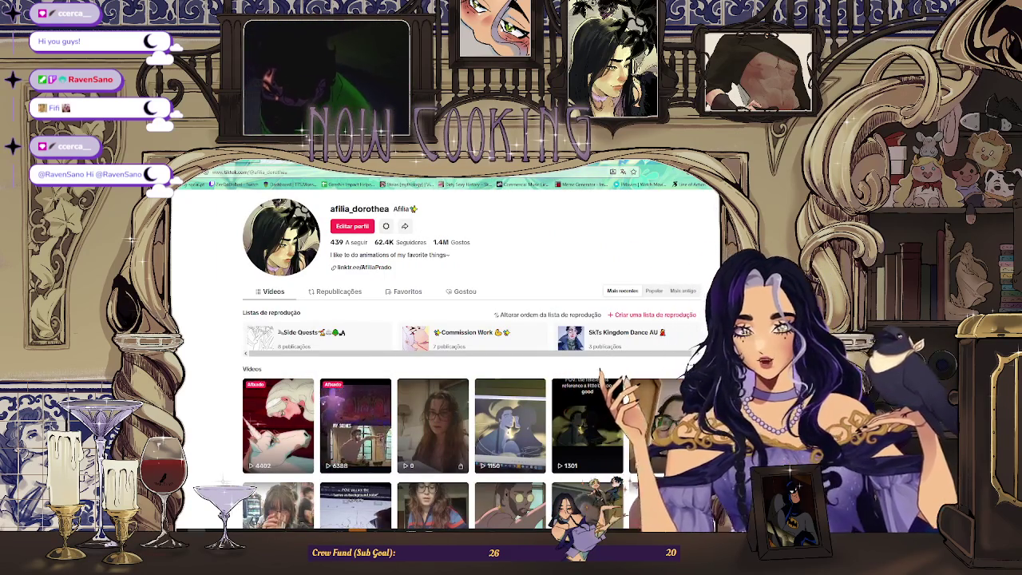
pyautogui.hotkey('alt', 'Tab')
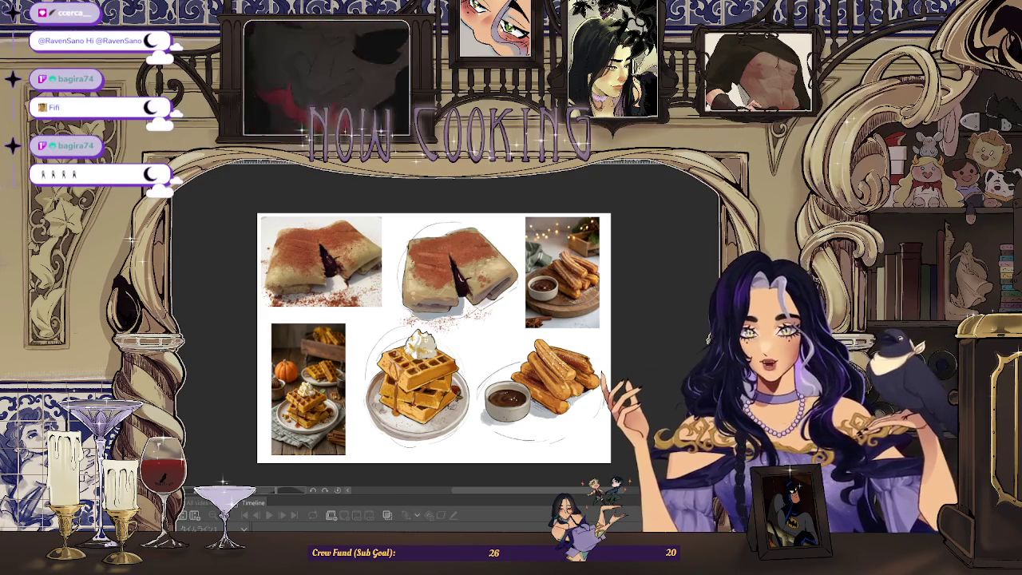
pyautogui.hotkey('alt', 'Tab')
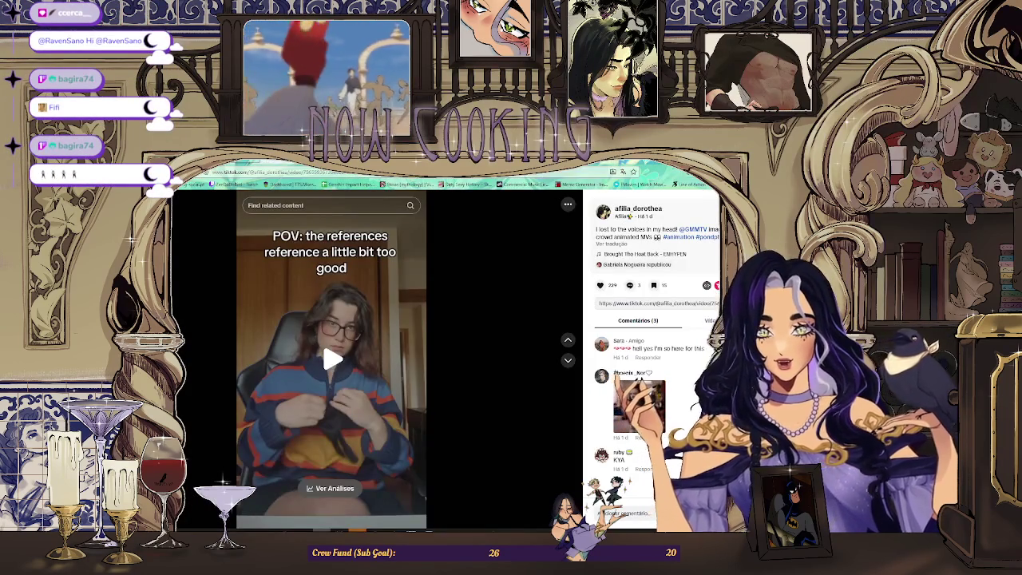
pyautogui.hotkey('alt', 'Tab')
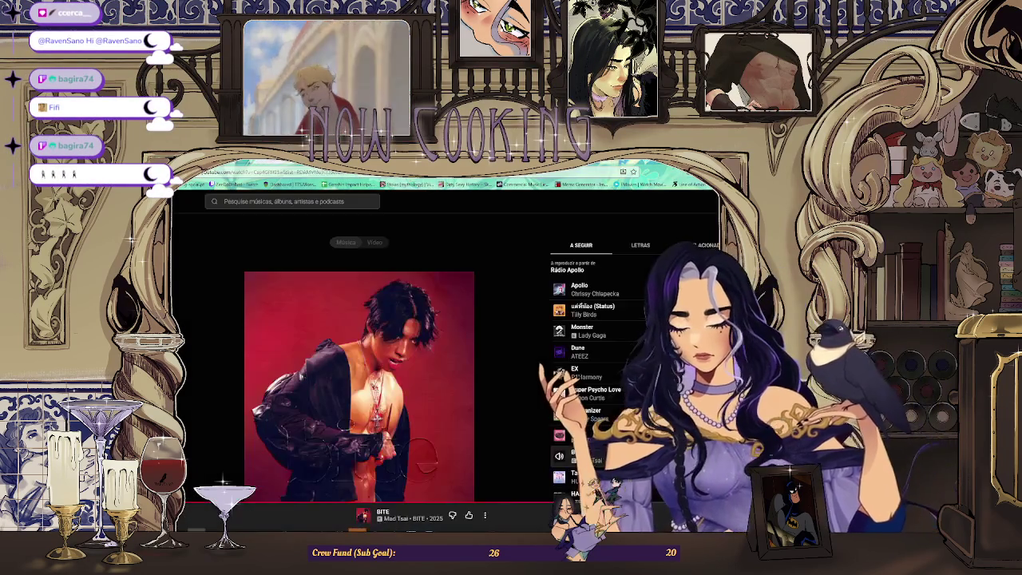
pyautogui.hotkey('alt', 'Tab')
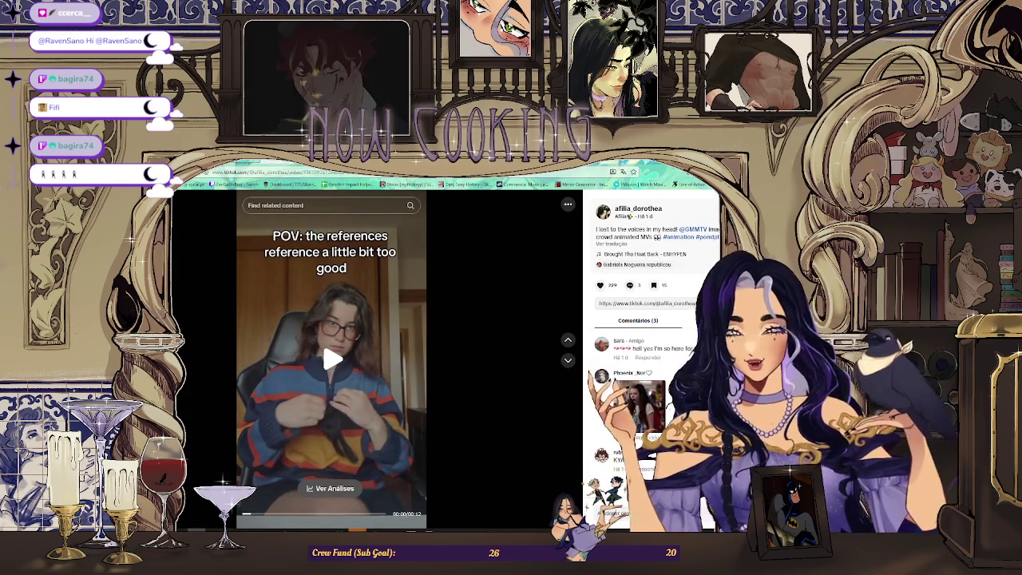
# - Play and reload the references video, advance to the next post, then return to the food references
pyautogui.click(407, 343)
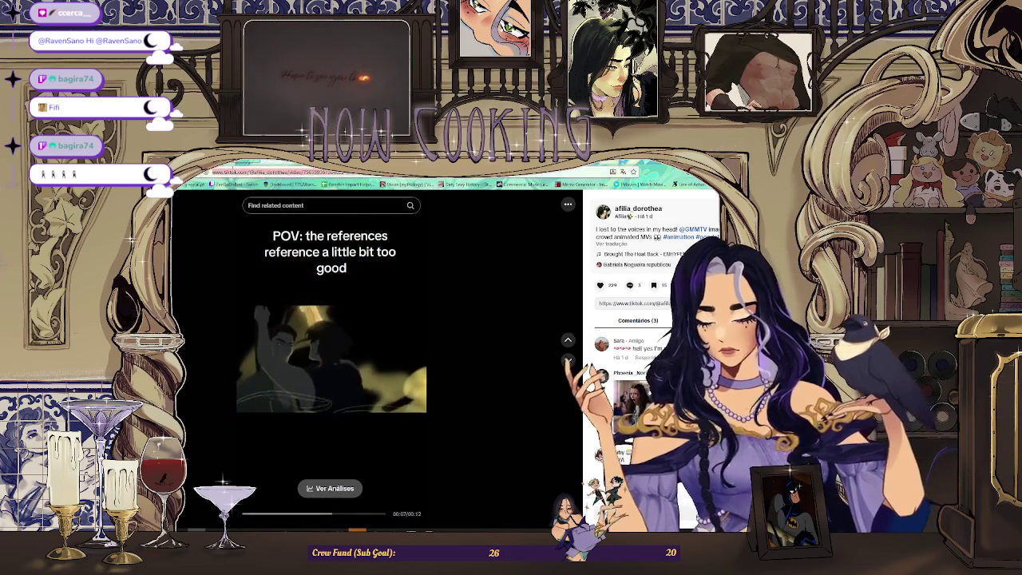
pyautogui.hotkey('ctrl', 'l')
pyautogui.press('Return')
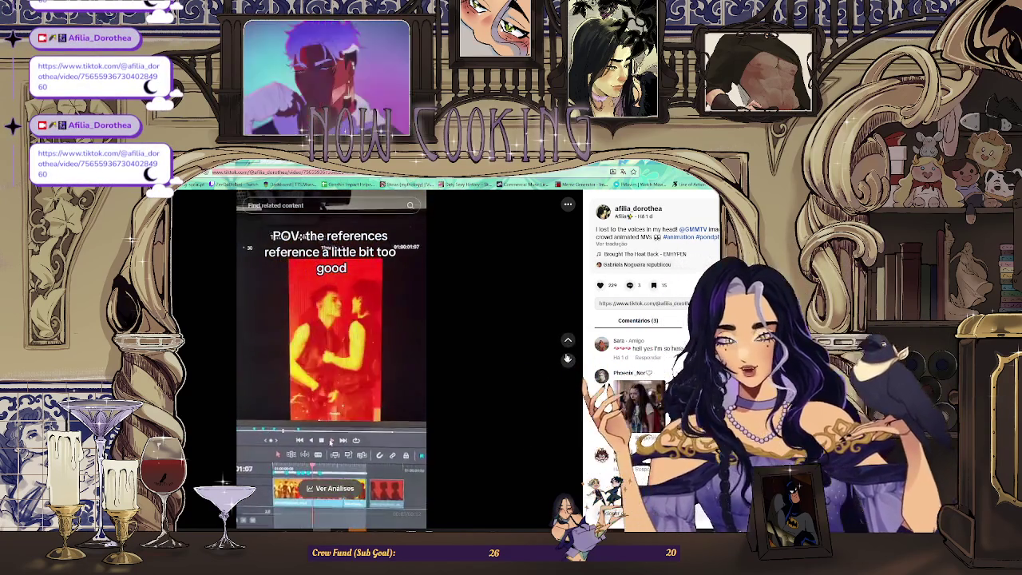
pyautogui.click(568, 343)
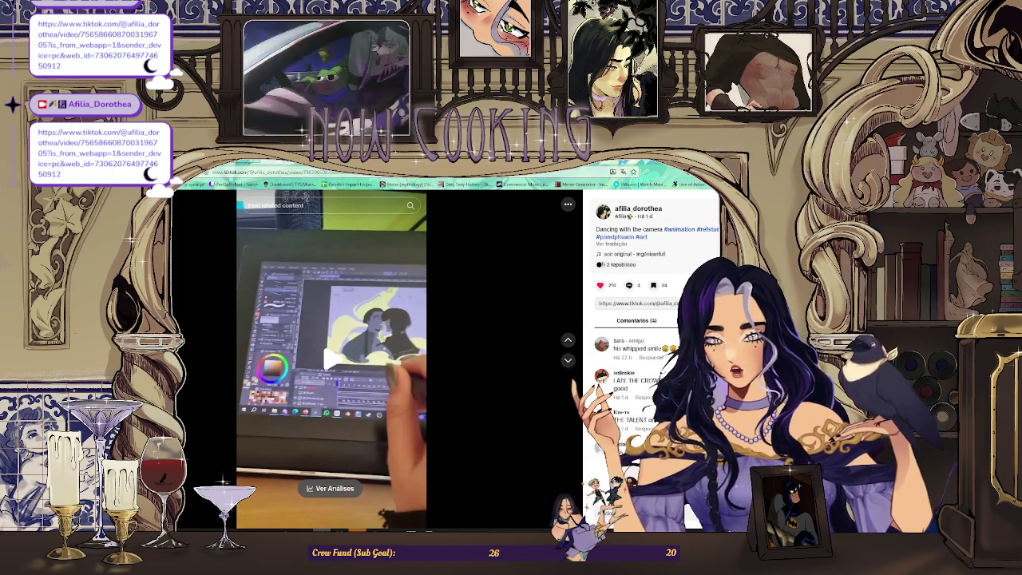
pyautogui.hotkey('alt', 'Tab')
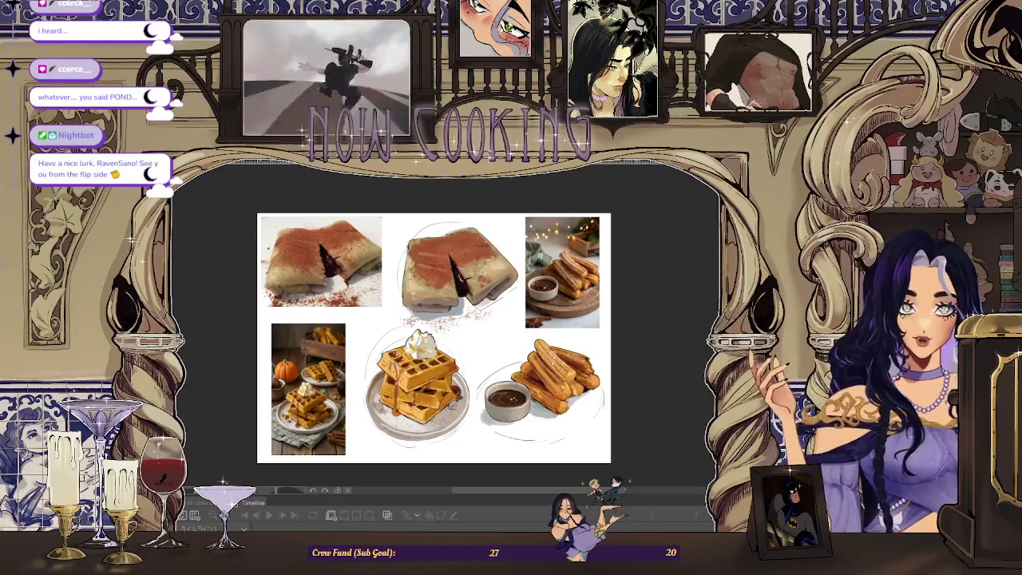
# - Switch to the storyboard sketch canvas, adjust the zoom, and play the animation from frame 54
pyautogui.hotkey('ctrl', 'Tab')
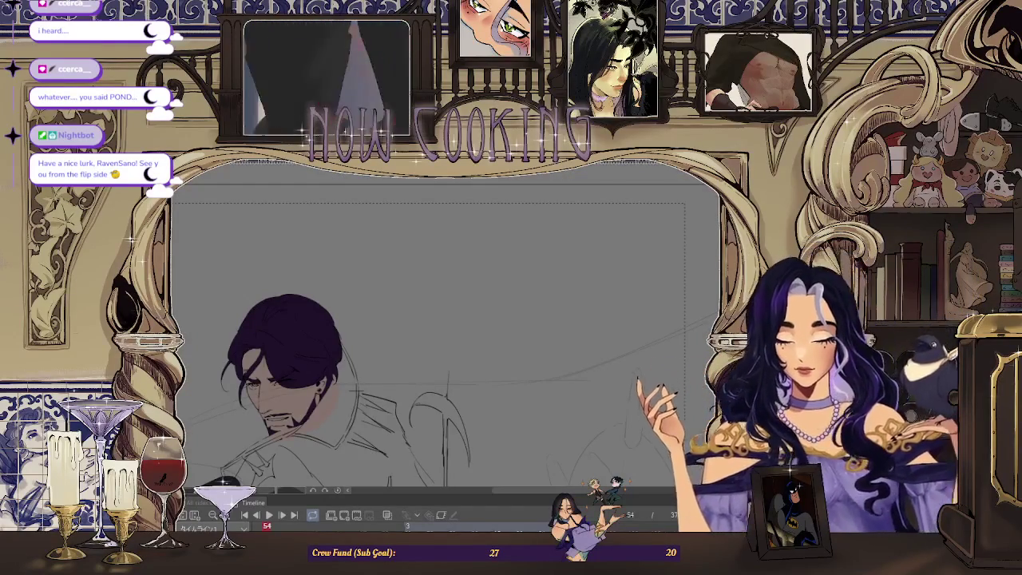
pyautogui.scroll(-3, 440, 268)
pyautogui.scroll(2, 440, 268)
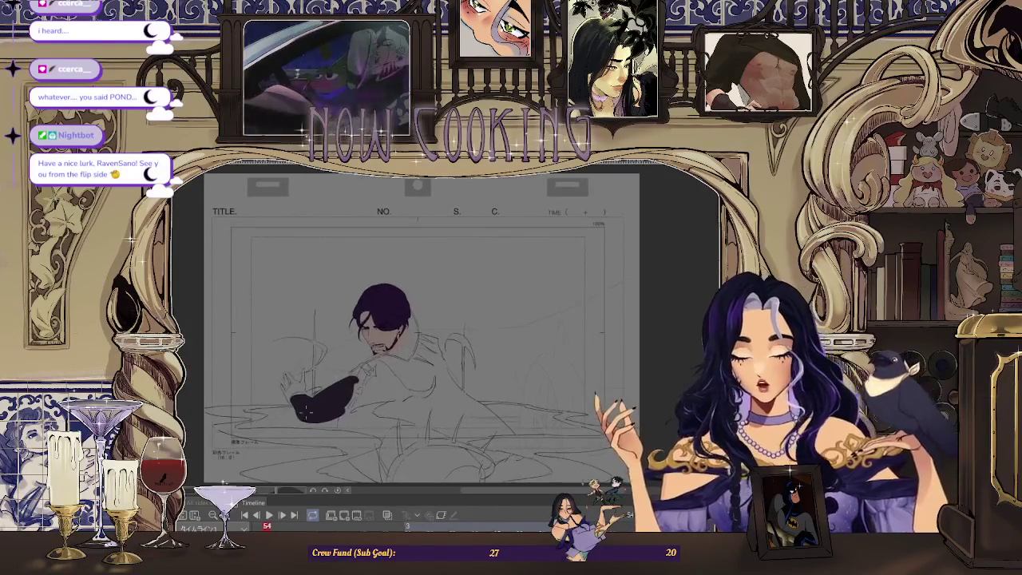
pyautogui.scroll(1, 440, 269)
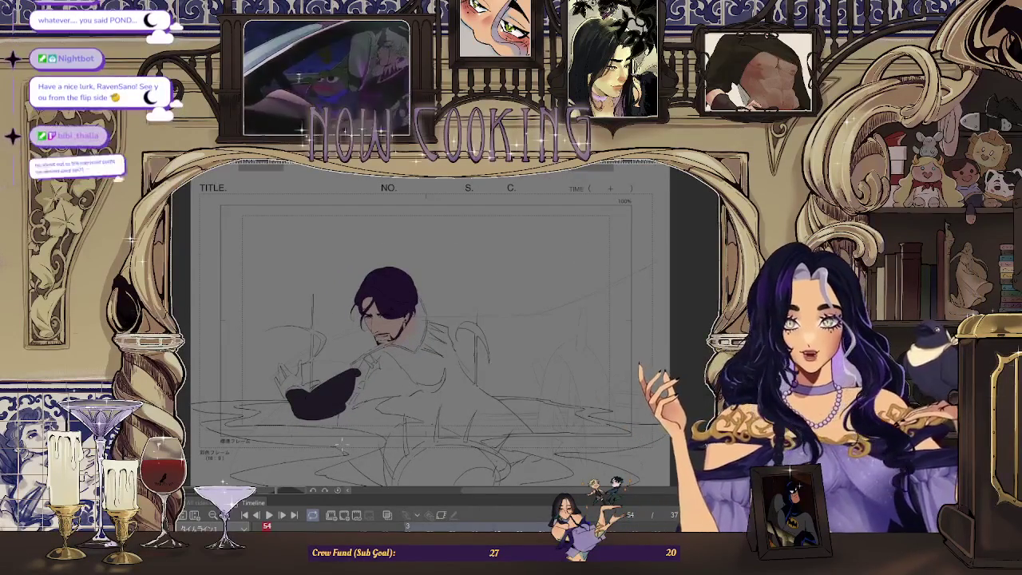
pyautogui.scroll(-1, 440, 268)
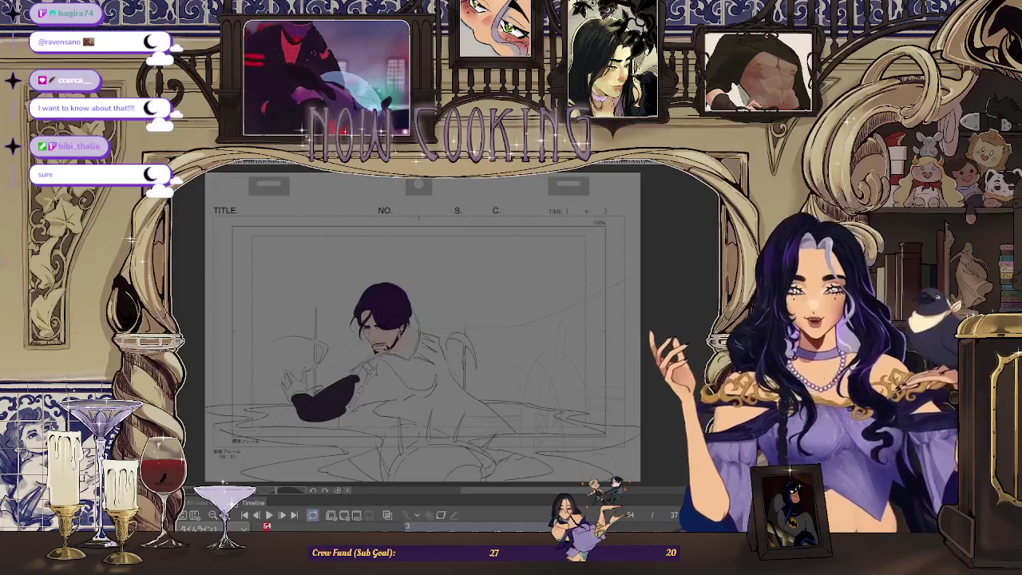
pyautogui.click(271, 515)
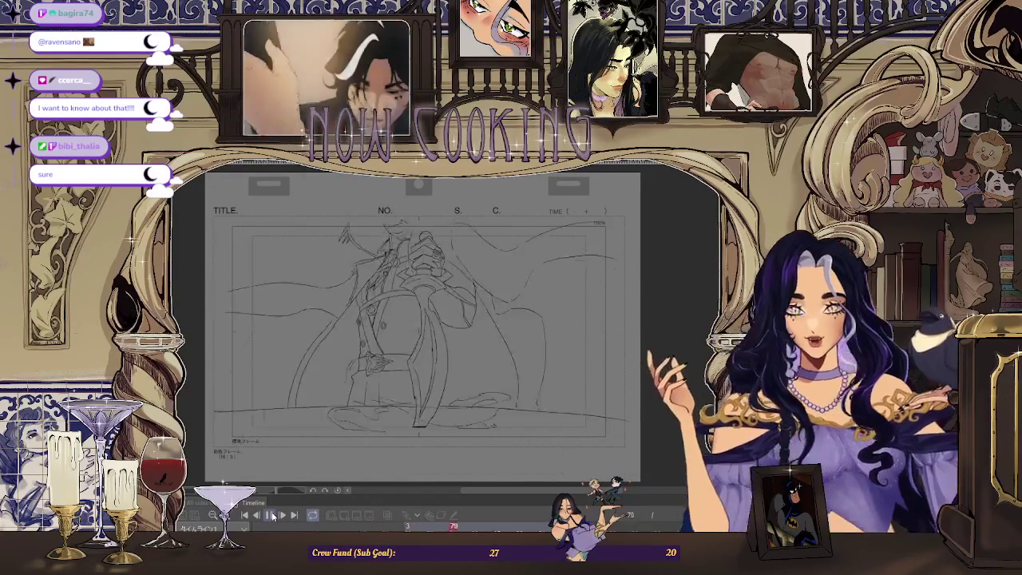
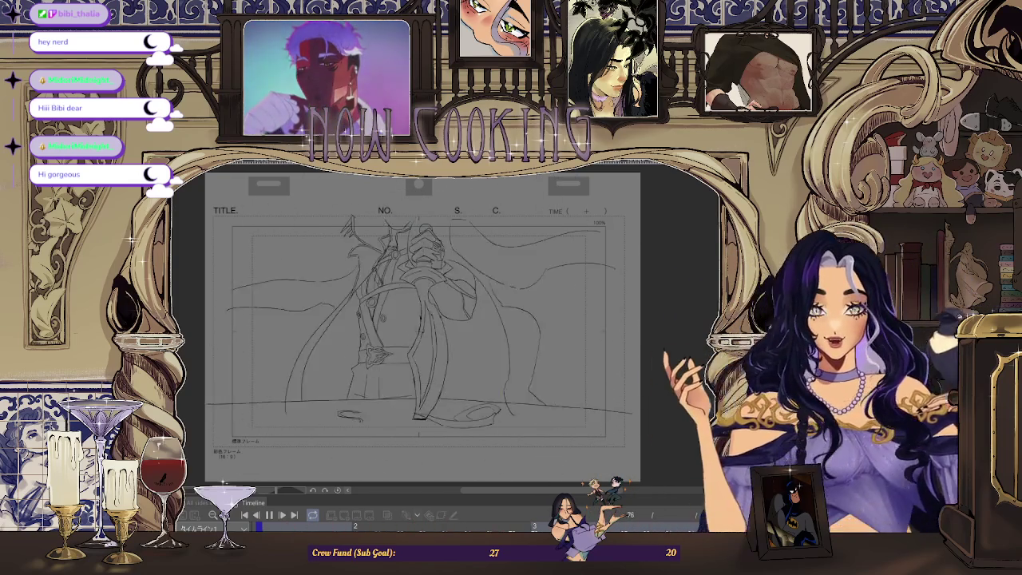
# - Enlarge the mirror selfie in the browser, then flip to the party photo and back
pyautogui.hotkey('alt', 'Tab')
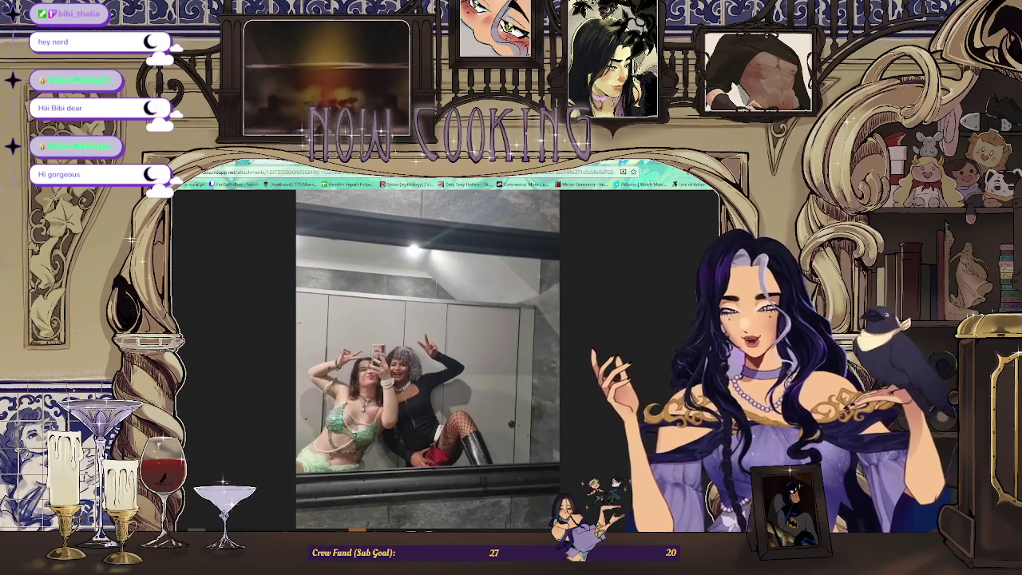
pyautogui.hotkey('alt', 'f')
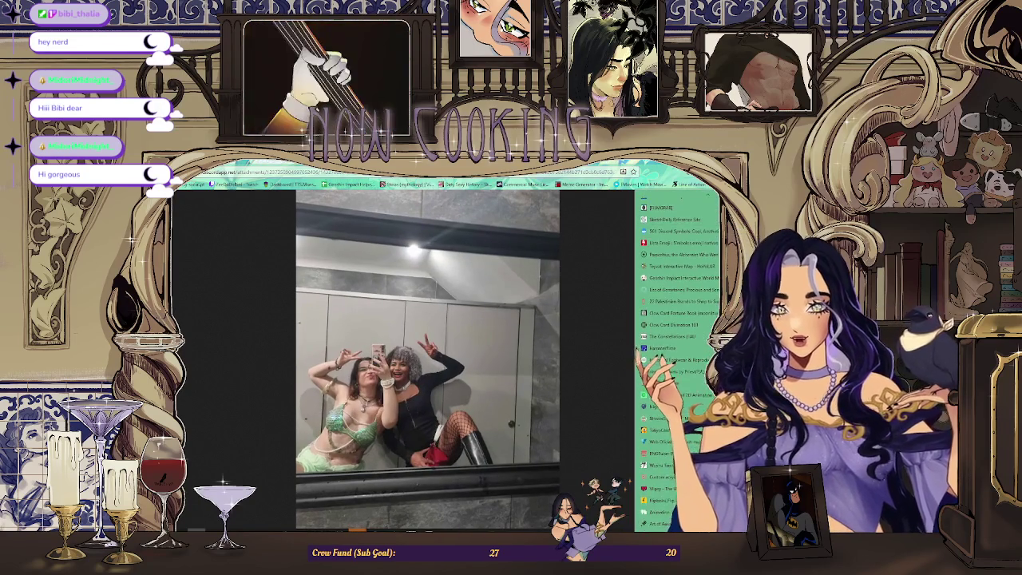
pyautogui.hotkey('ctrl', '+')
pyautogui.hotkey('ctrl', '+')
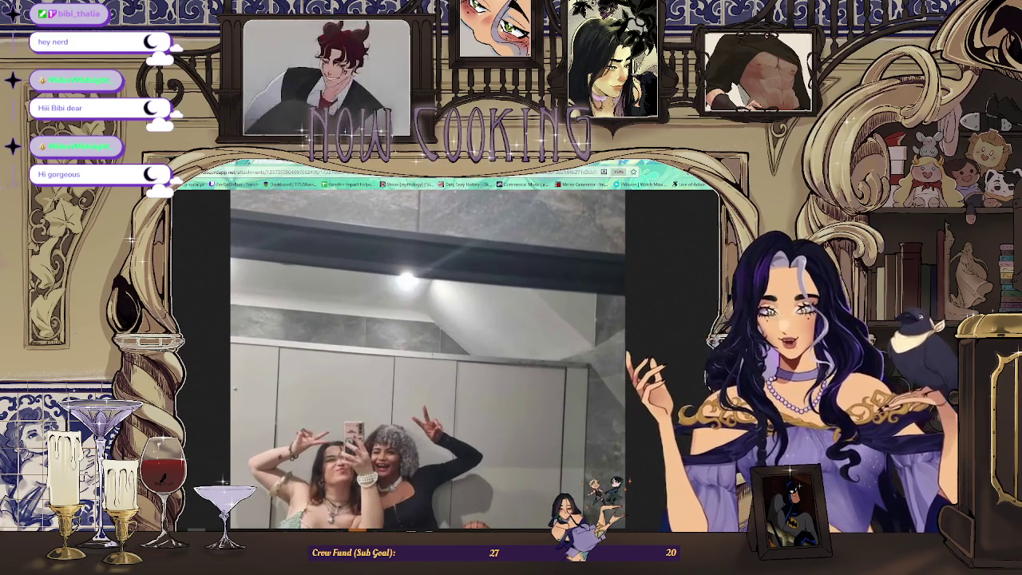
pyautogui.scroll(-3, 660, 366)
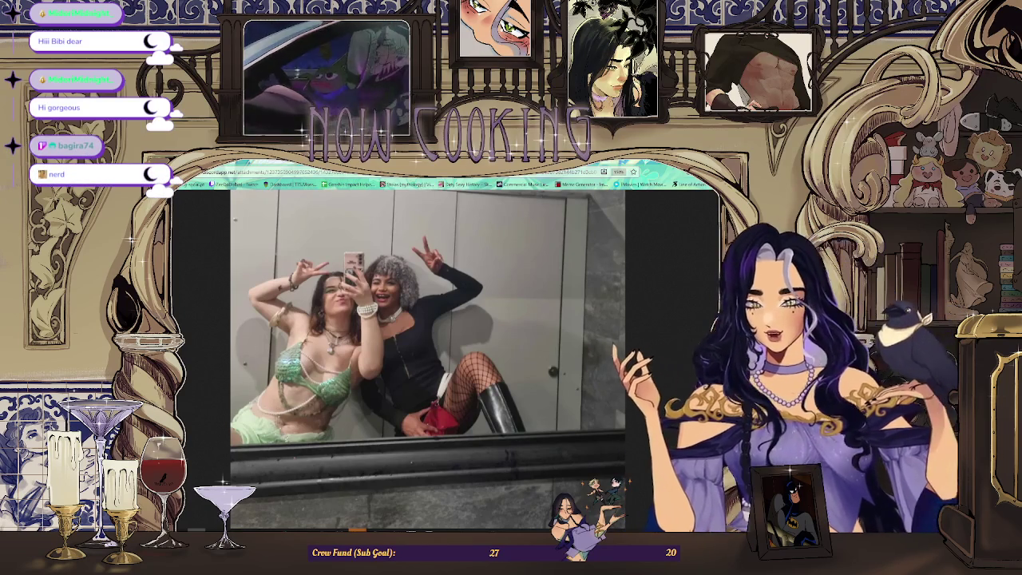
pyautogui.hotkey('ctrl', 'Tab')
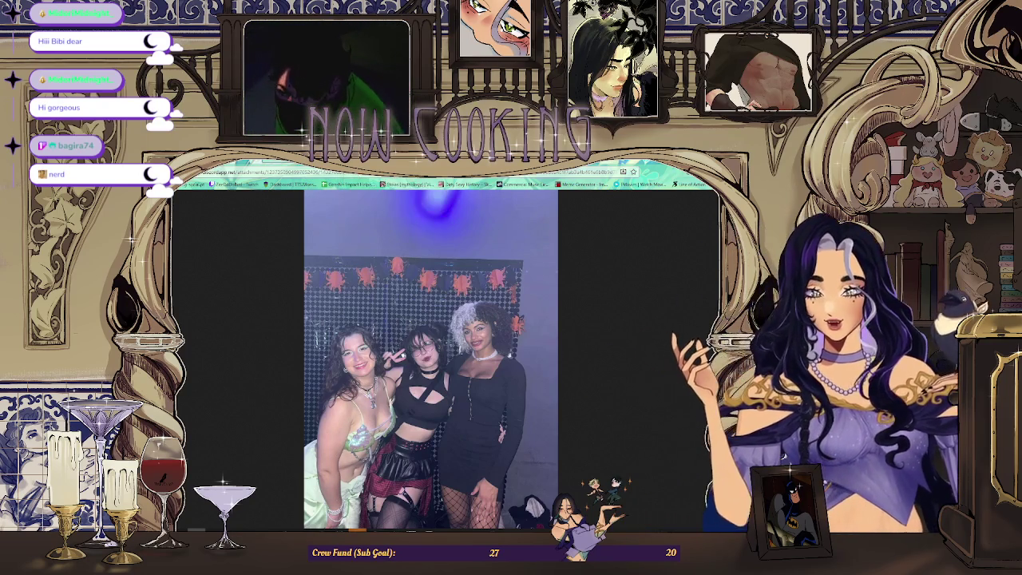
pyautogui.hotkey('ctrl', 'Tab')
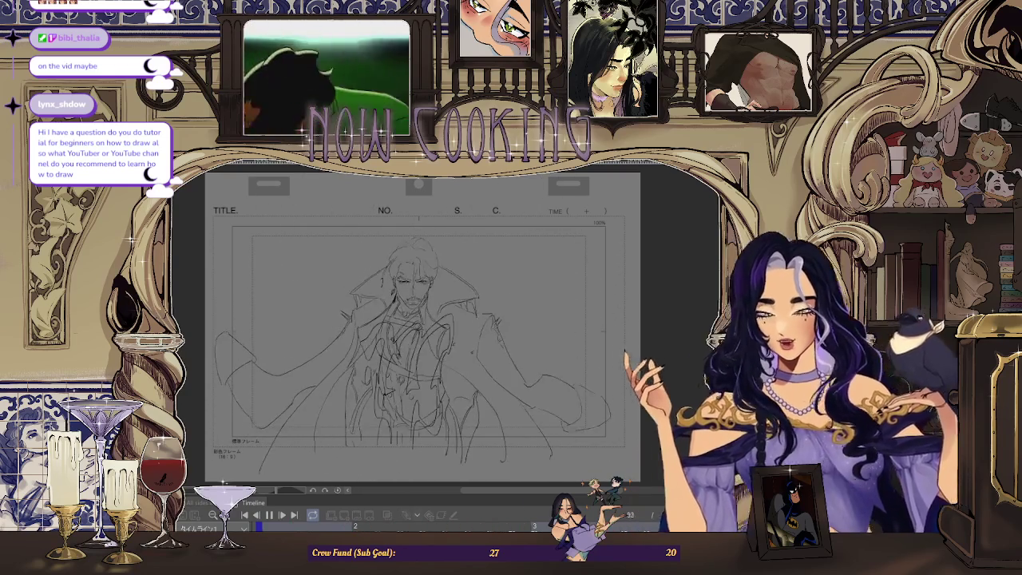
# - Leave the browser and return to the pirate storyboard in Clip Studio Paint
pyautogui.hotkey('alt', 'Tab')
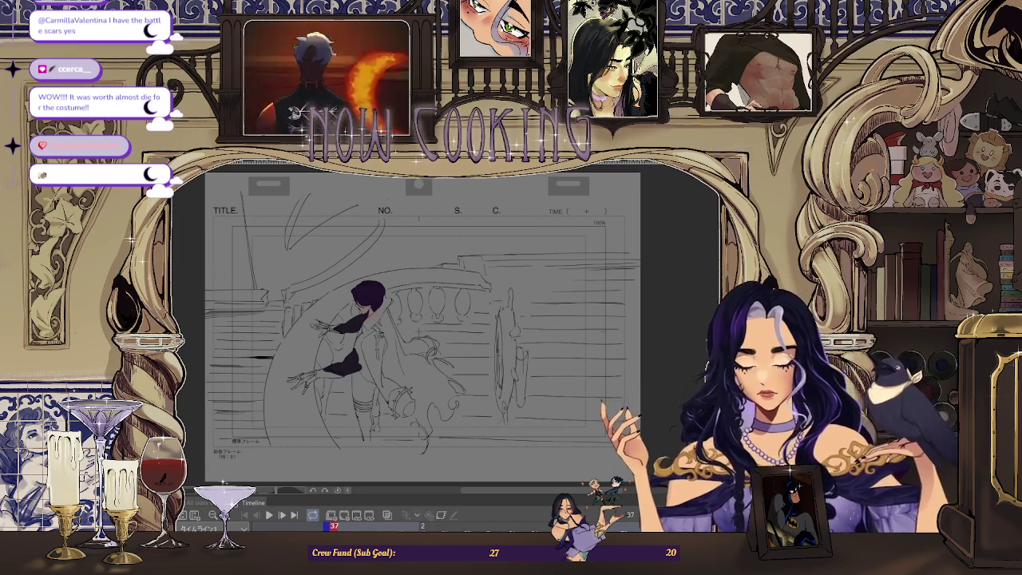
# - Play the storyboard animation to preview frames up to the bearded pirate in his dark coat
pyautogui.press('space')
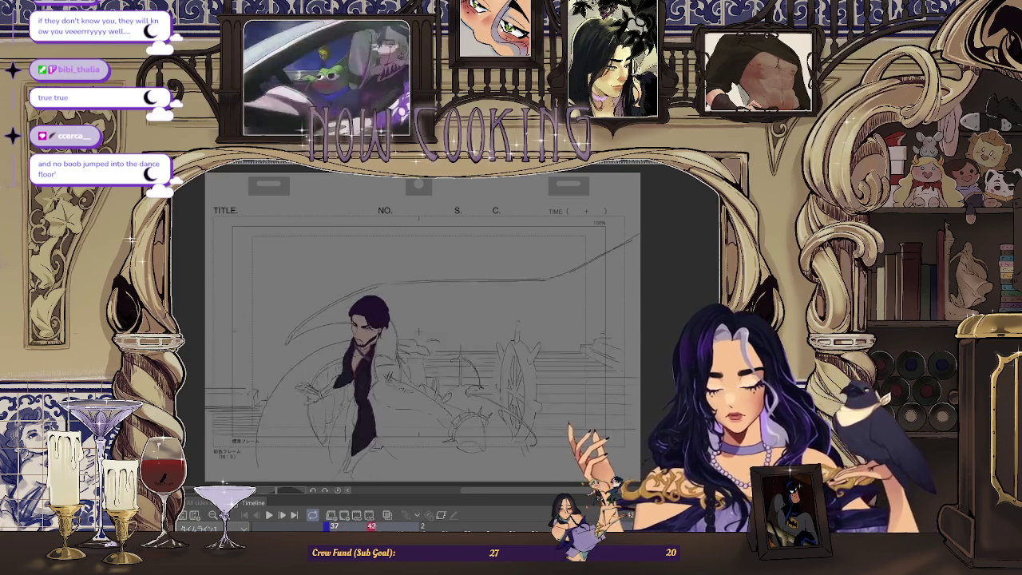
# - Play the pirate animation from the current frame
pyautogui.scroll(3, 347, 375)
pyautogui.scroll(3, 347, 375)
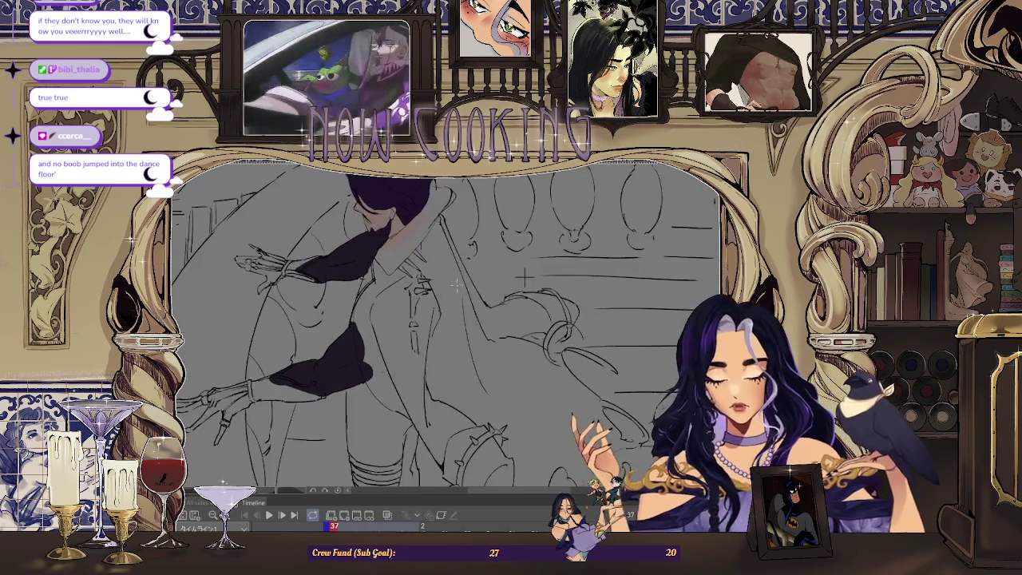
pyautogui.scroll(-3, 414, 343)
pyautogui.press('space')
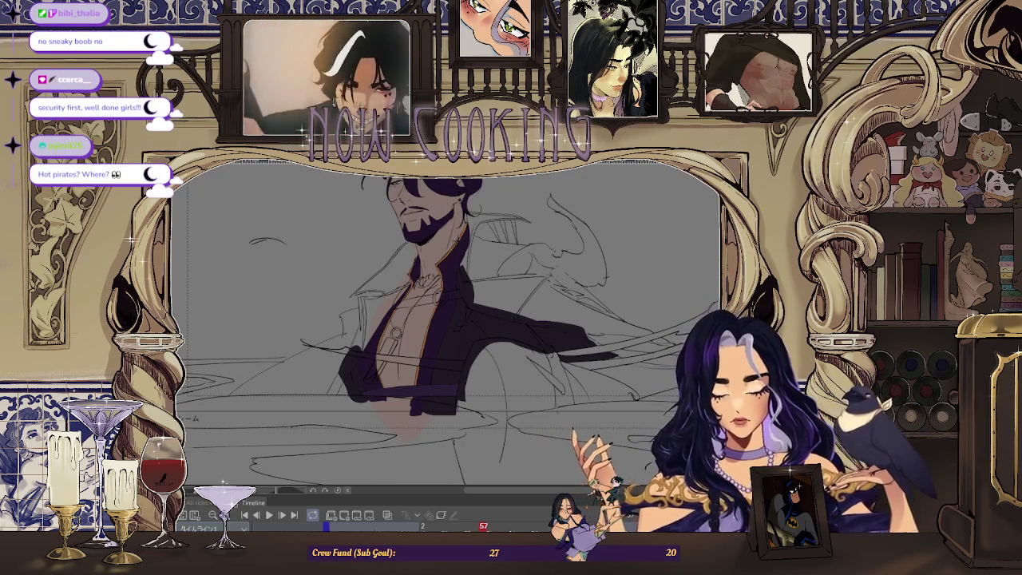
pyautogui.scroll(3, 431, 319)
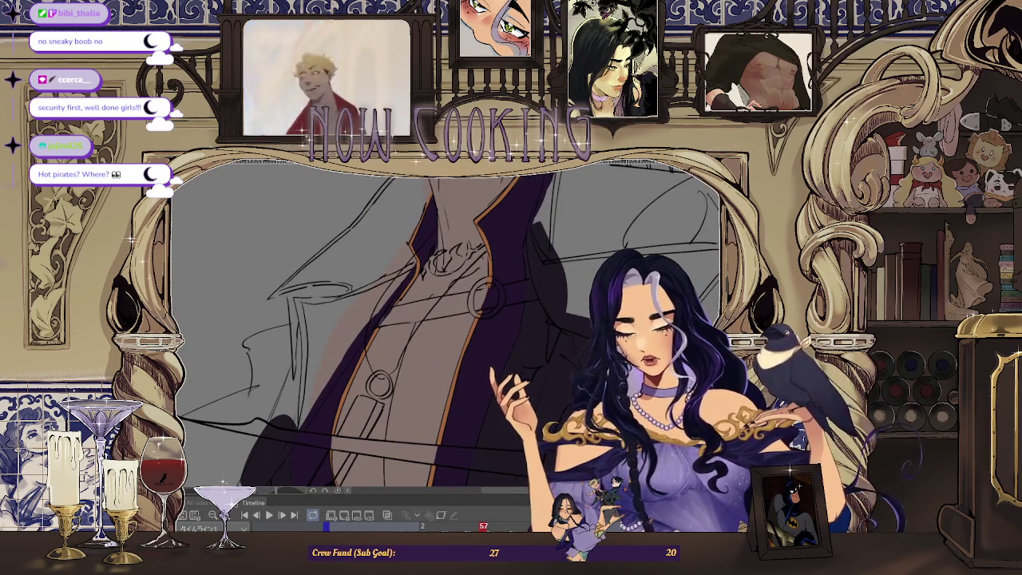
# - Replay the whole animation, stop it, and step to frame 57 zoomed on the sleeve
pyautogui.hotkey('ctrl', '0')
pyautogui.press('space')
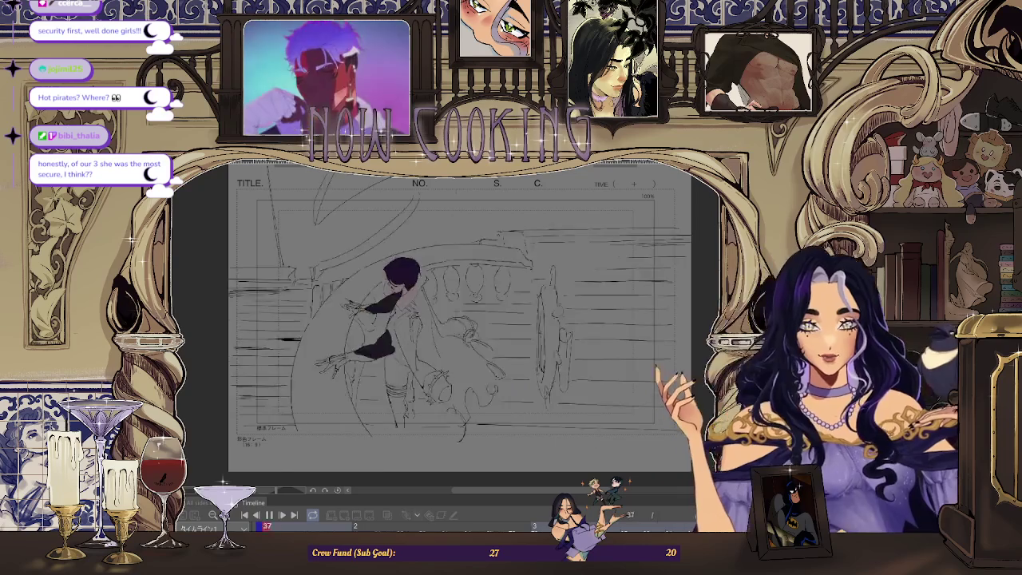
pyautogui.click(271, 517)
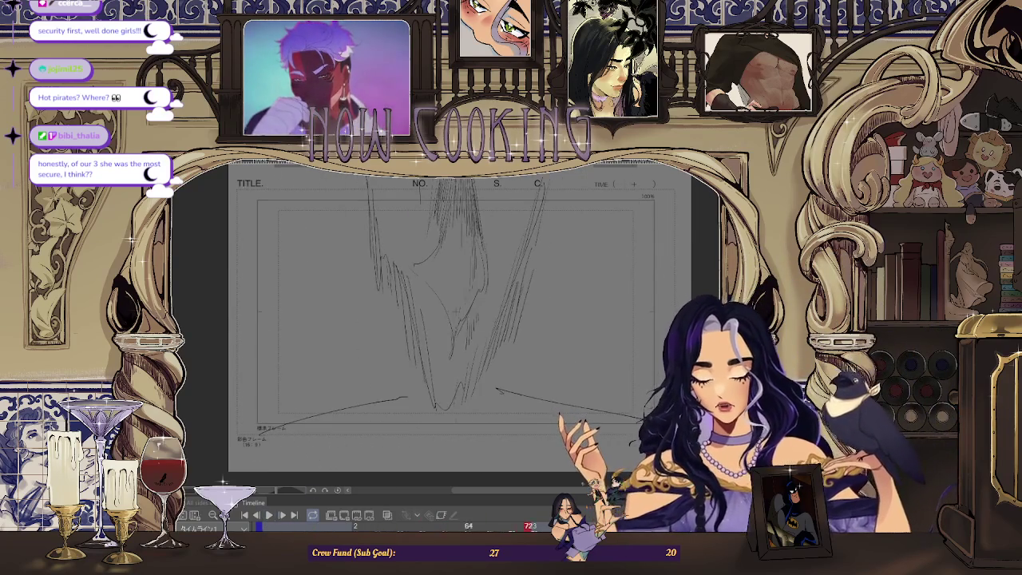
pyautogui.press('Right')
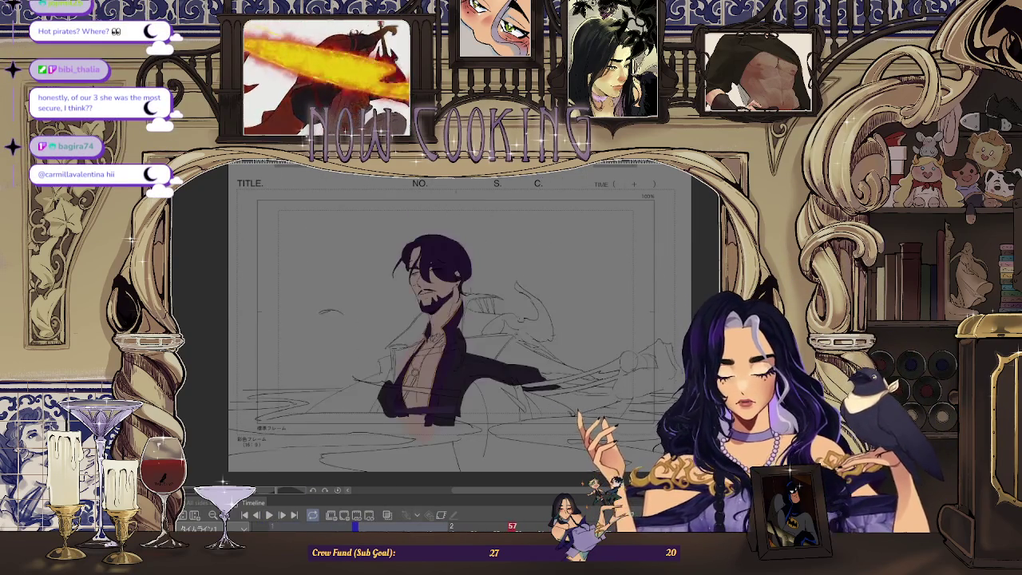
pyautogui.scroll(5, 447, 335)
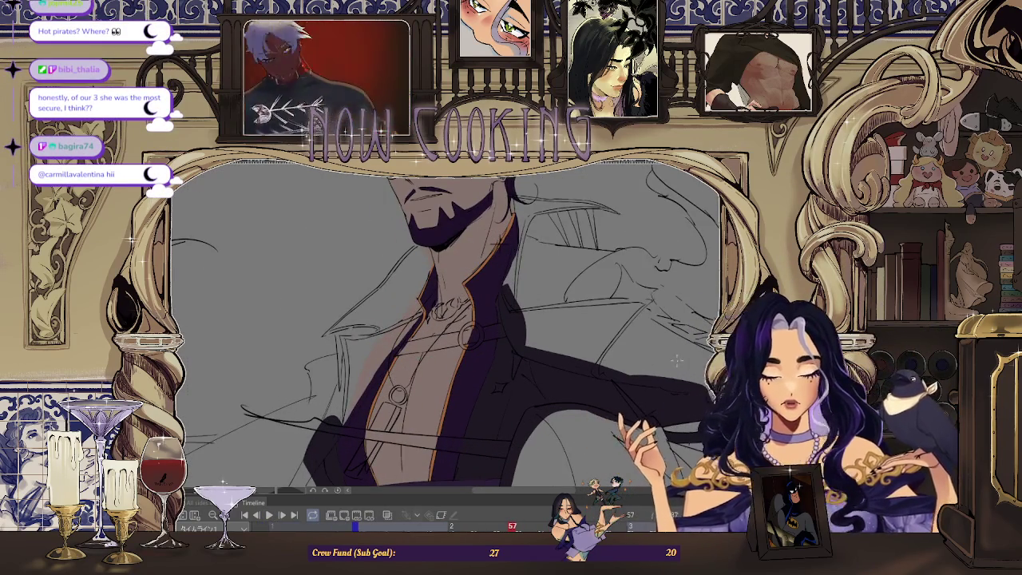
pyautogui.scroll(3, 413, 346)
pyautogui.scroll(2, 399, 337)
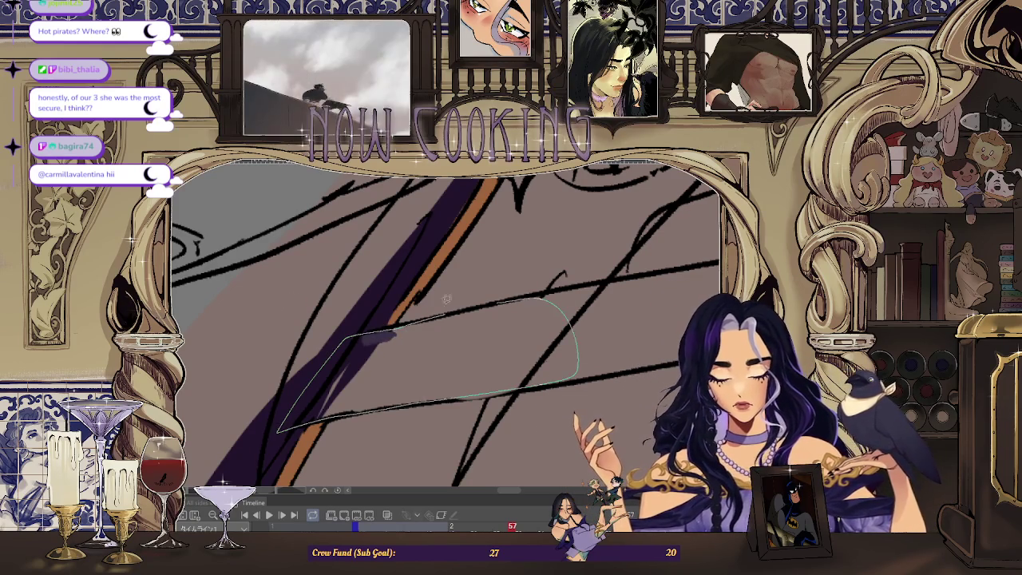
# - Fill the outlined sleeve area with purple shadow, then turn the view toward the coat ring
pyautogui.moveTo(483, 301); pyautogui.dragTo(484, 302)
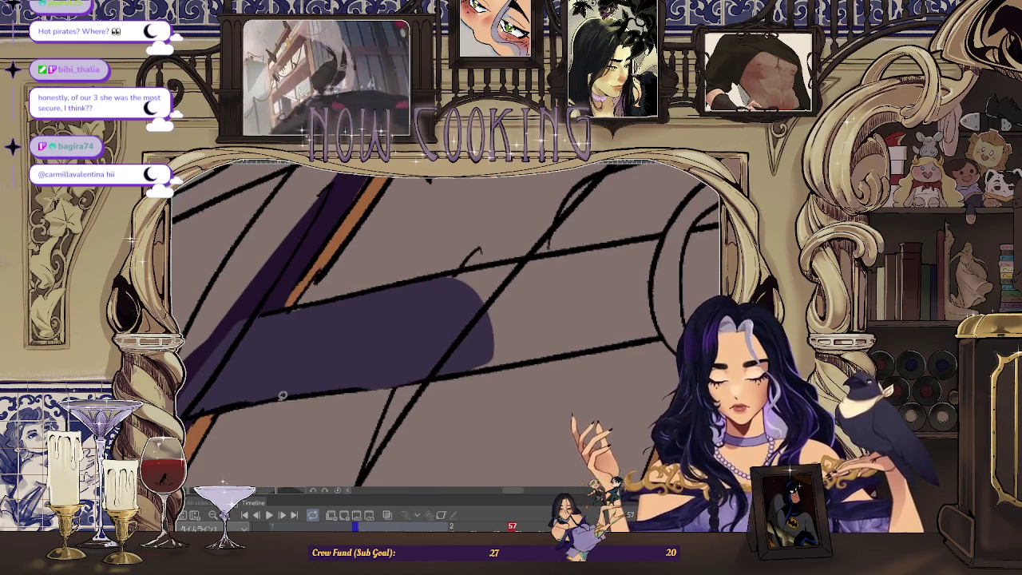
pyautogui.moveTo(333, 299); pyautogui.dragTo(262, 334)
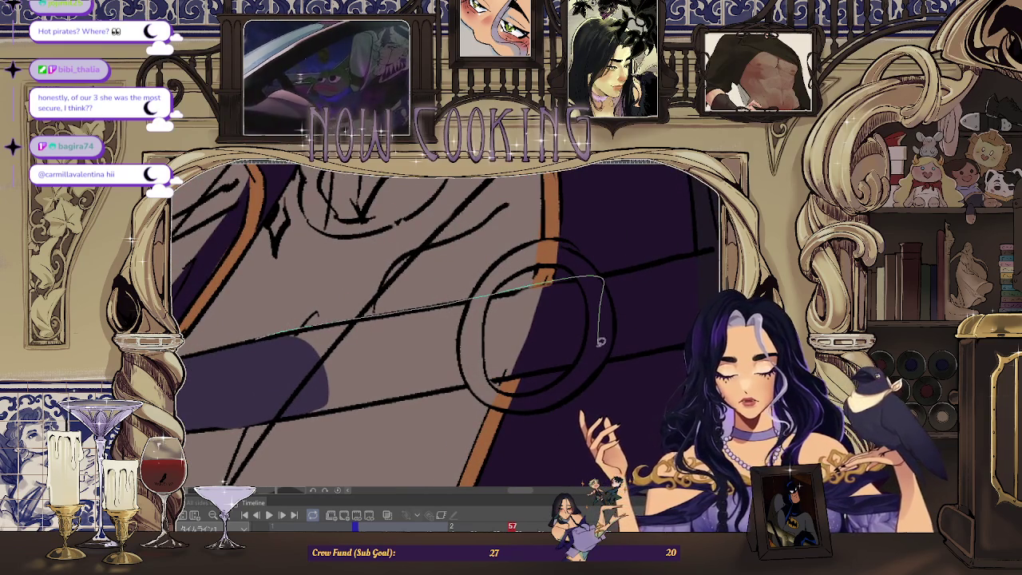
pyautogui.moveTo(290, 411)
pyautogui.mouseDown()
pyautogui.moveTo(521, 352)
pyautogui.moveTo(257, 357)
pyautogui.mouseUp()
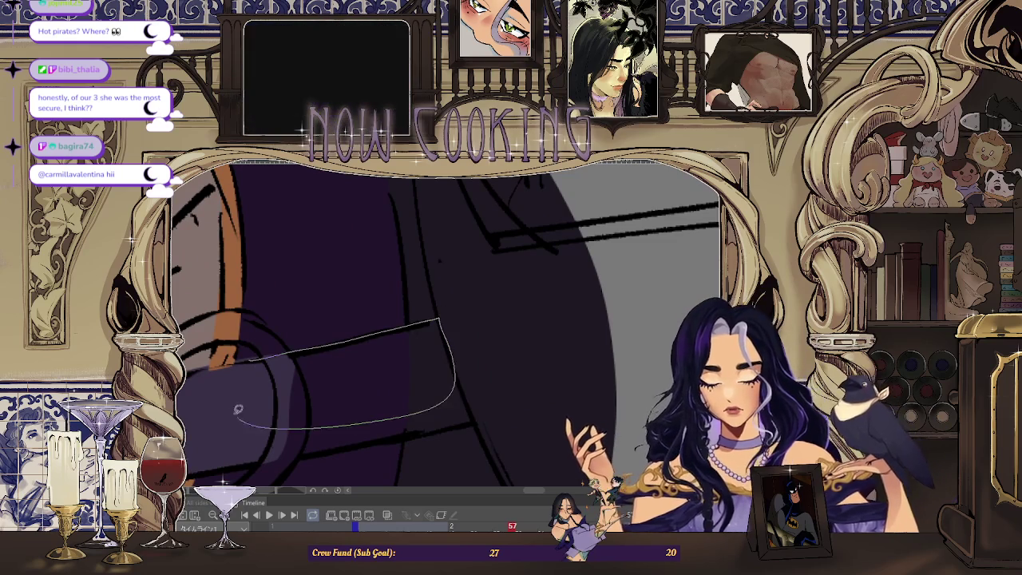
pyautogui.moveTo(448, 328); pyautogui.dragTo(249, 408)
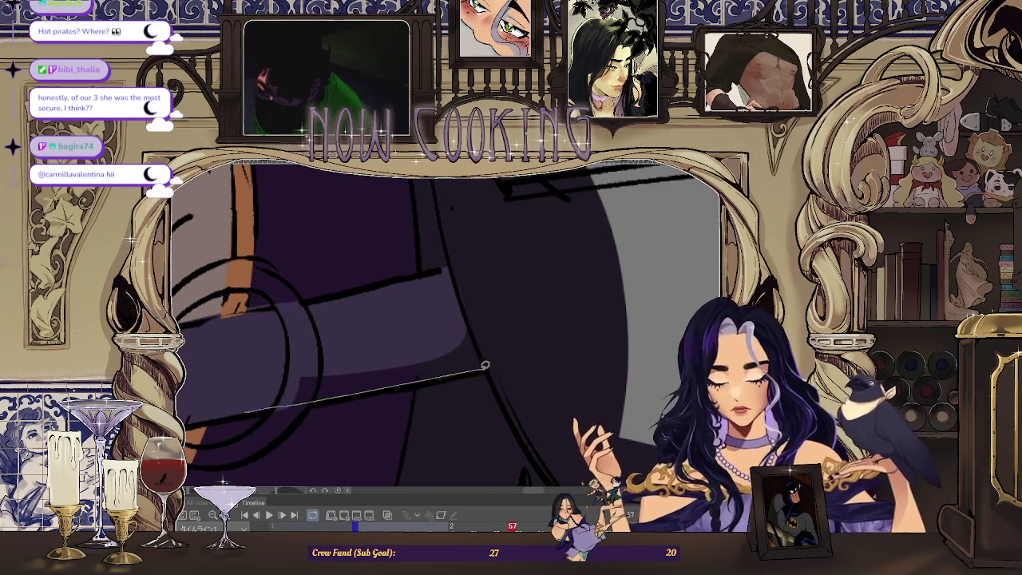
pyautogui.moveTo(475, 331); pyautogui.dragTo(415, 331)
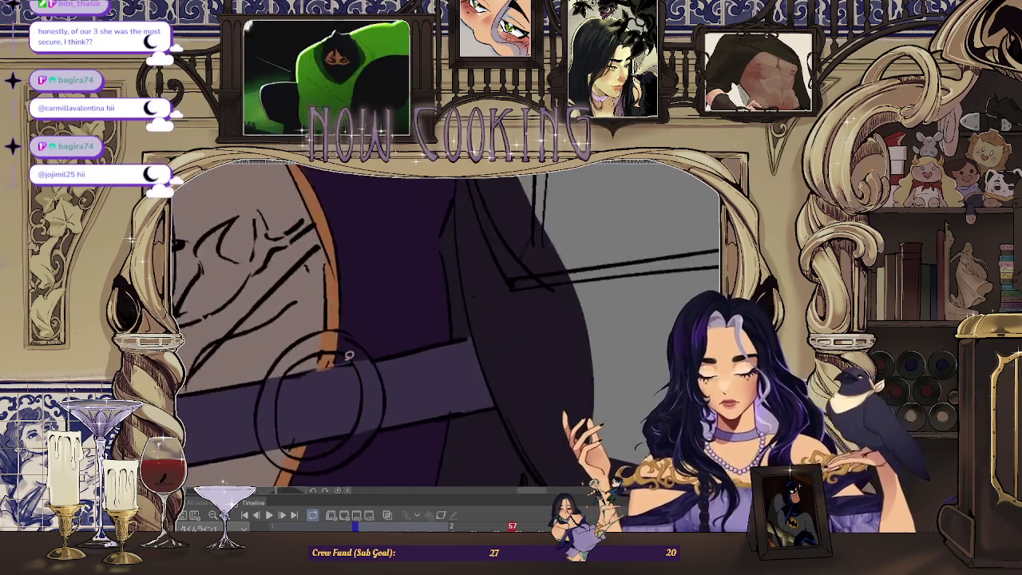
pyautogui.moveTo(375, 330)
pyautogui.mouseDown()
pyautogui.moveTo(422, 255)
pyautogui.moveTo(417, 354)
pyautogui.mouseUp()
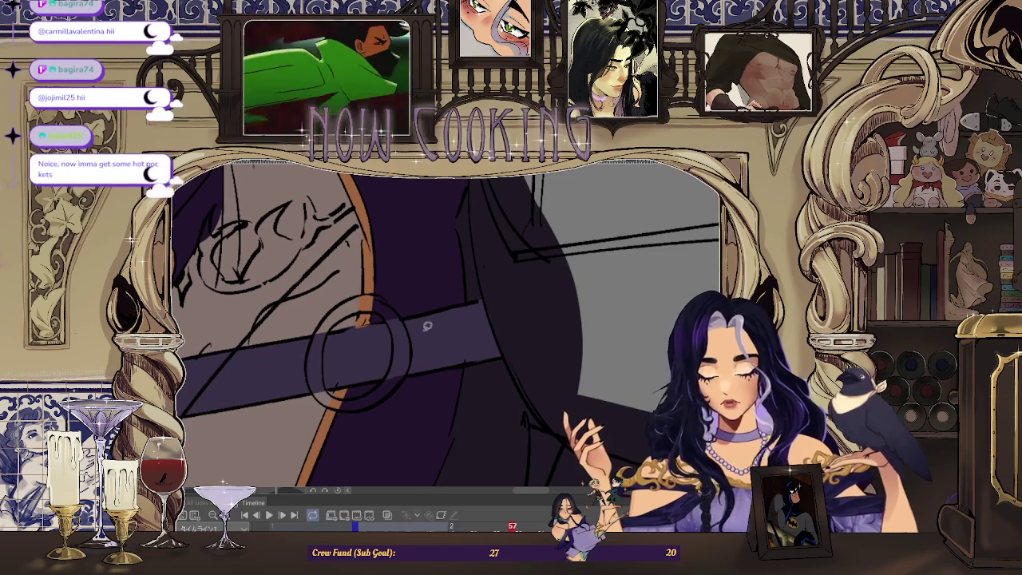
pyautogui.scroll(-2, 427, 325)
pyautogui.scroll(-1, 423, 333)
pyautogui.scroll(-2, 422, 332)
pyautogui.scroll(-1, 507, 386)
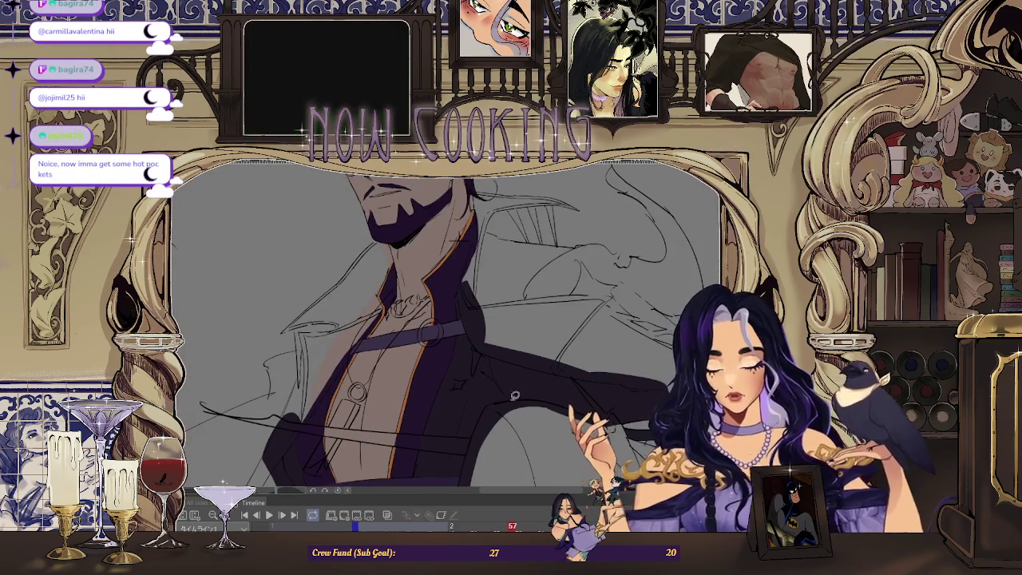
pyautogui.scroll(2, 488, 299)
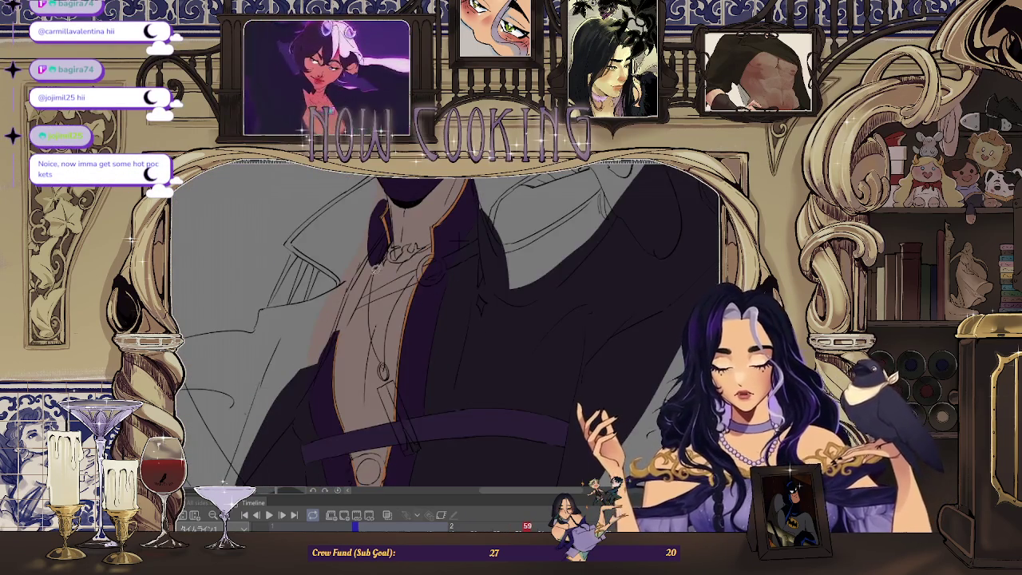
pyautogui.scroll(1, 376, 309)
pyautogui.scroll(1, 375, 309)
pyautogui.scroll(1, 375, 309)
pyautogui.scroll(1, 395, 304)
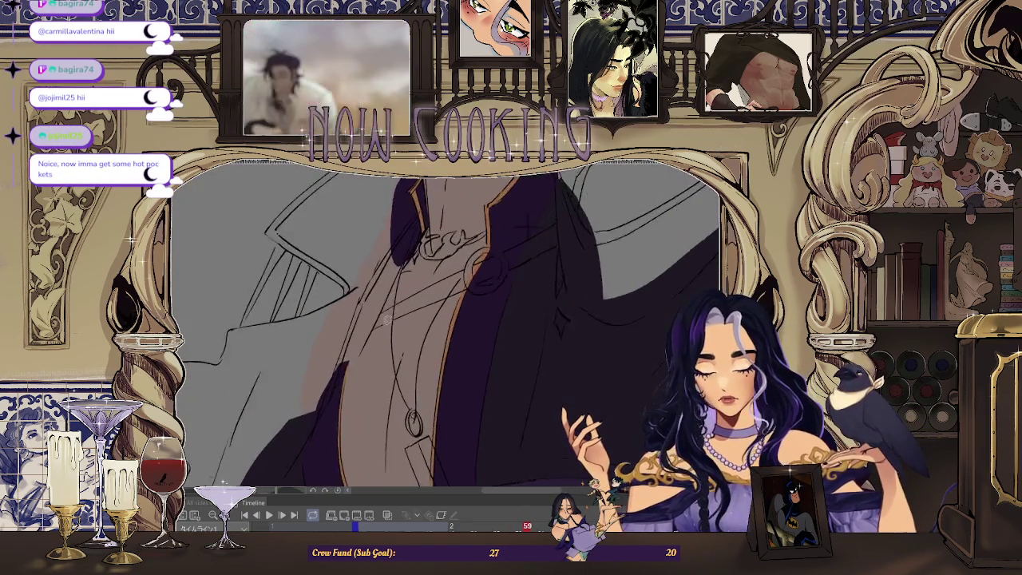
pyautogui.scroll(2, 388, 307)
pyautogui.scroll(1, 387, 306)
pyautogui.scroll(2, 388, 307)
pyautogui.scroll(1, 400, 287)
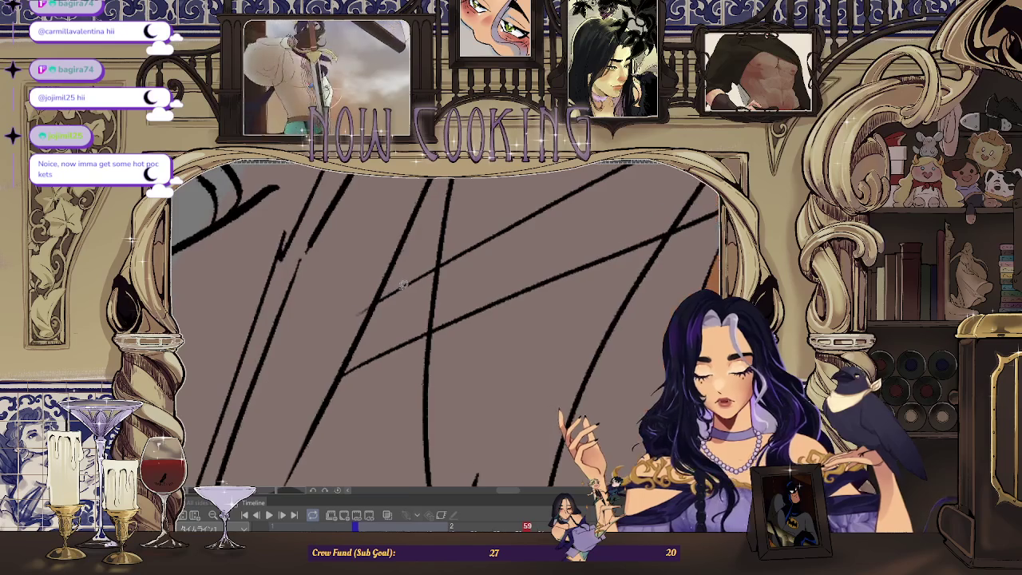
# - Lasso-fill a dark purple shadow band across the pirate's chest strap
pyautogui.moveTo(482, 296); pyautogui.dragTo(479, 297)
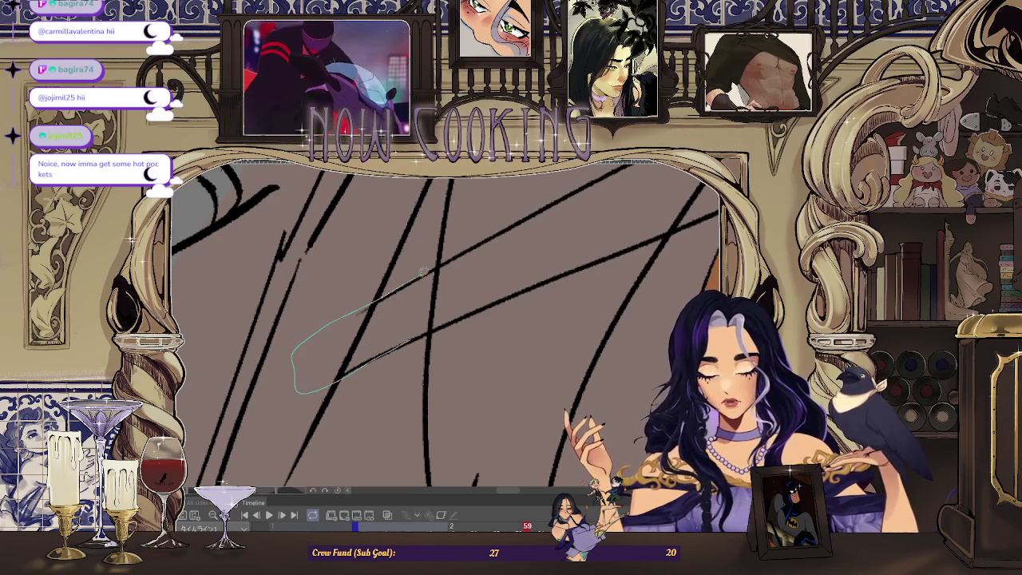
pyautogui.scroll(-3, 462, 316)
pyautogui.scroll(-2, 461, 316)
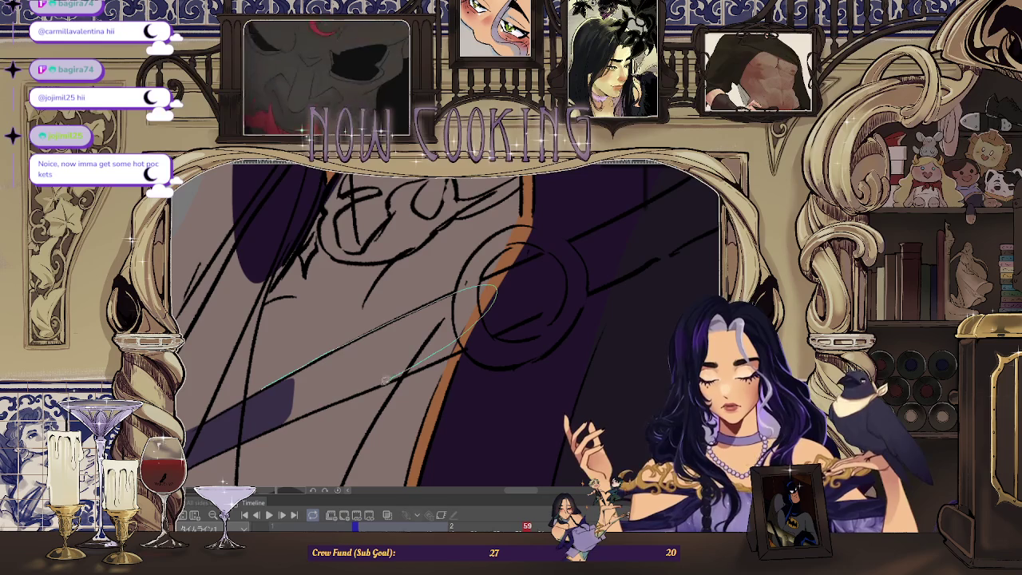
pyautogui.moveTo(275, 422); pyautogui.dragTo(278, 419)
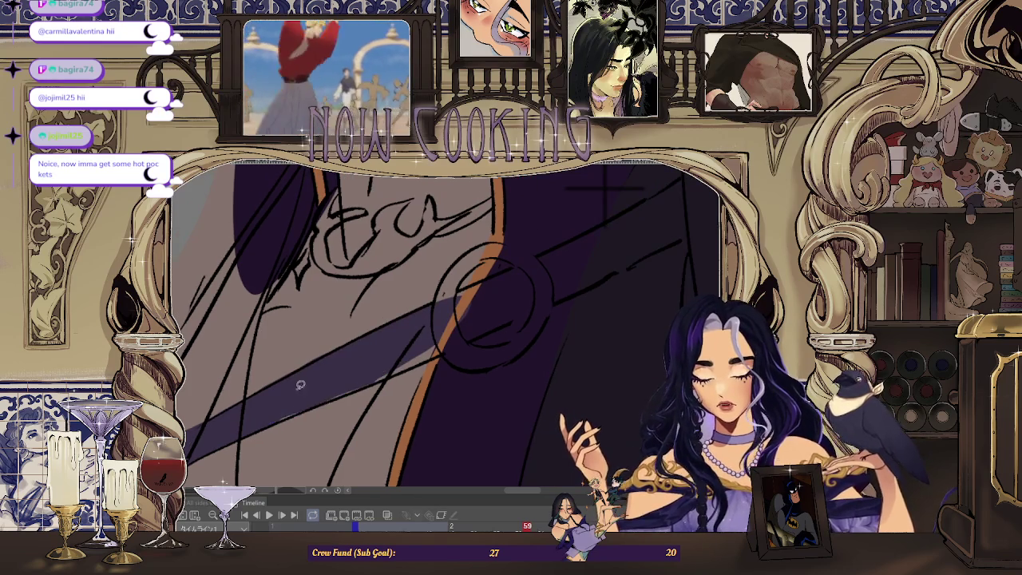
pyautogui.scroll(2, 300, 385)
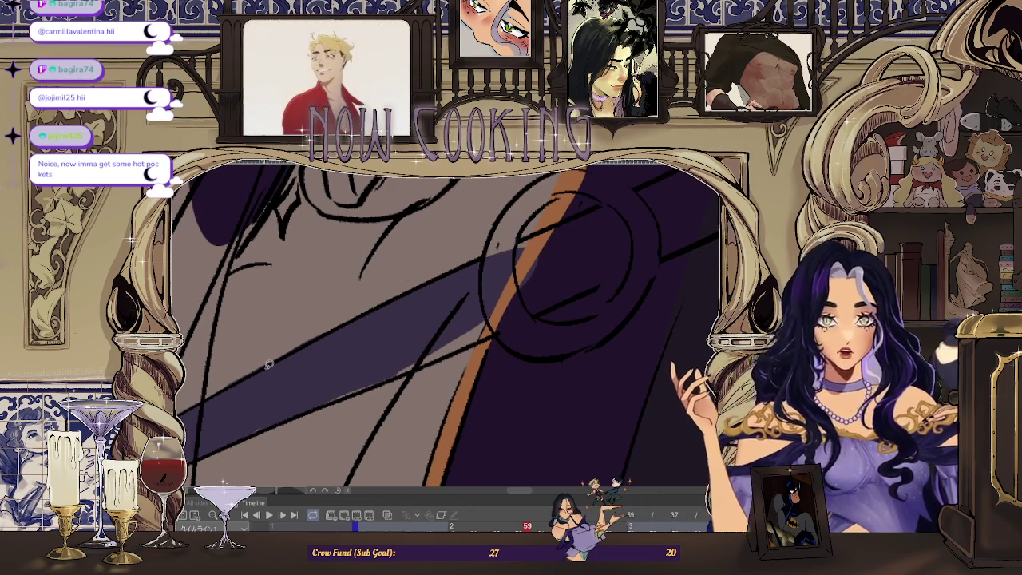
pyautogui.moveTo(536, 308)
pyautogui.mouseDown()
pyautogui.moveTo(228, 368)
pyautogui.moveTo(198, 428)
pyautogui.moveTo(390, 341)
pyautogui.mouseUp()
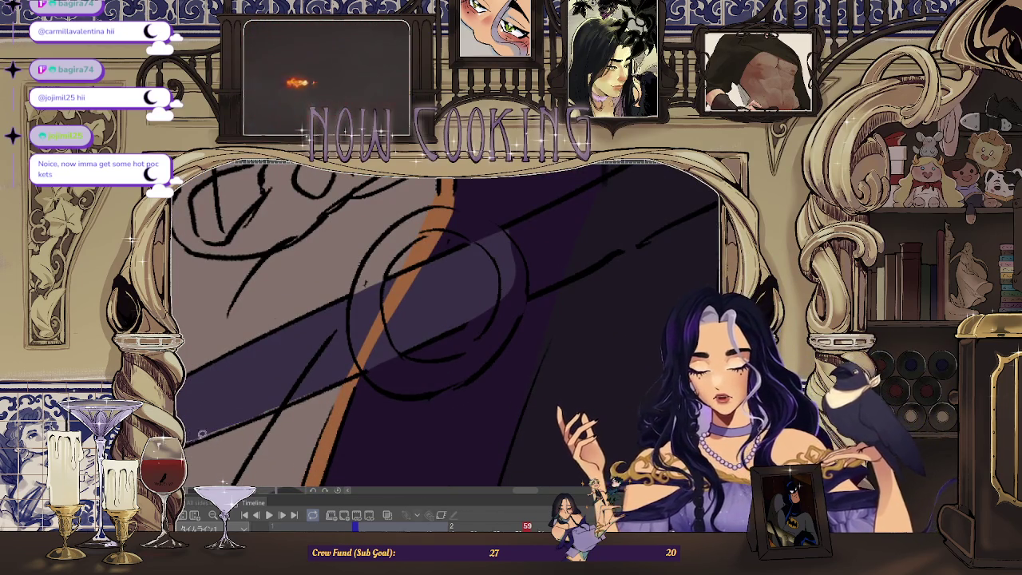
pyautogui.scroll(3, 270, 385)
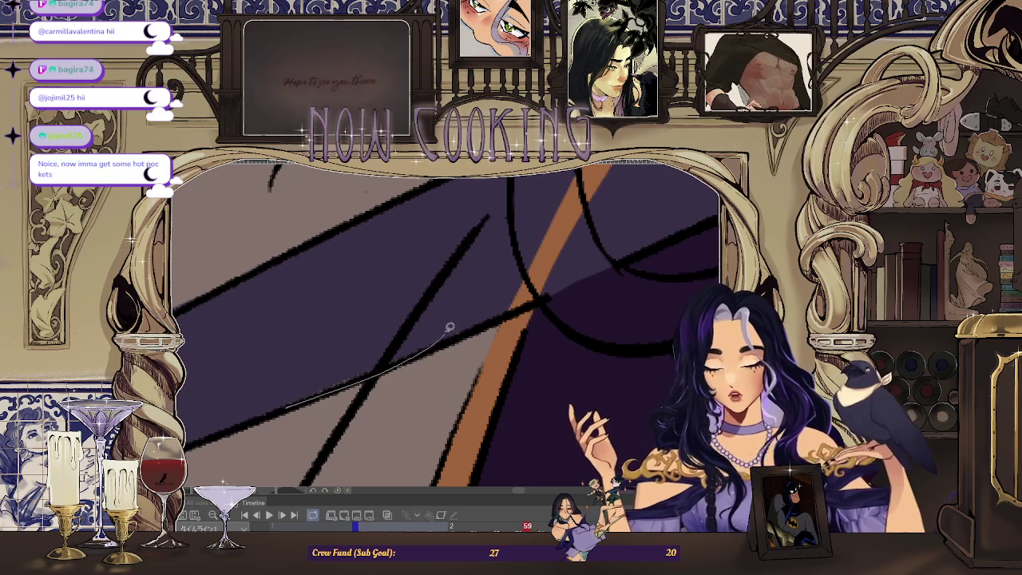
pyautogui.scroll(-3, 274, 456)
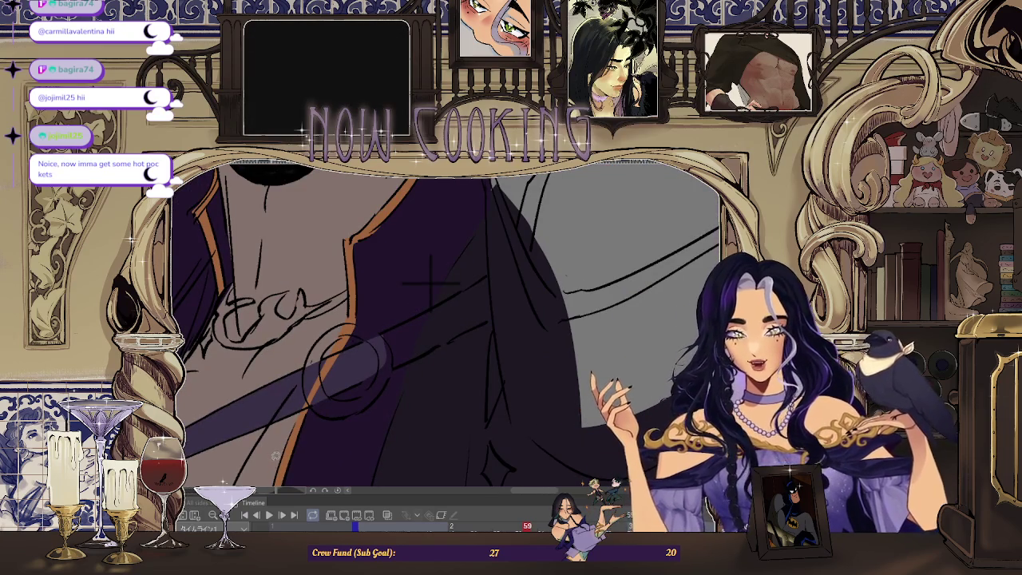
pyautogui.scroll(-2, 277, 361)
pyautogui.scroll(-1, 277, 362)
pyautogui.scroll(2, 268, 363)
pyautogui.scroll(2, 257, 363)
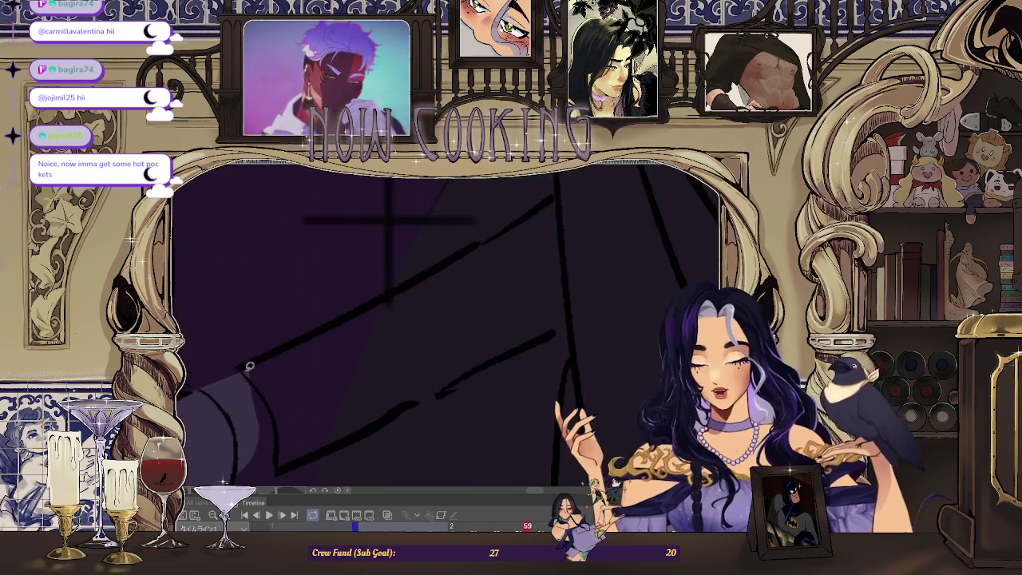
pyautogui.scroll(1, 257, 363)
pyautogui.scroll(2, 400, 383)
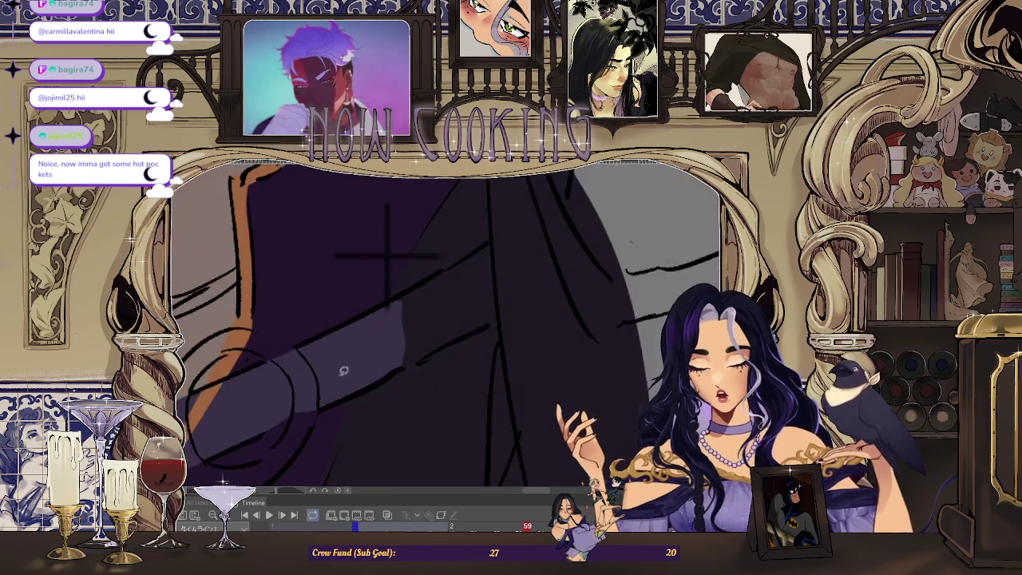
pyautogui.scroll(1, 365, 347)
pyautogui.scroll(-2, 351, 365)
pyautogui.scroll(-1, 283, 364)
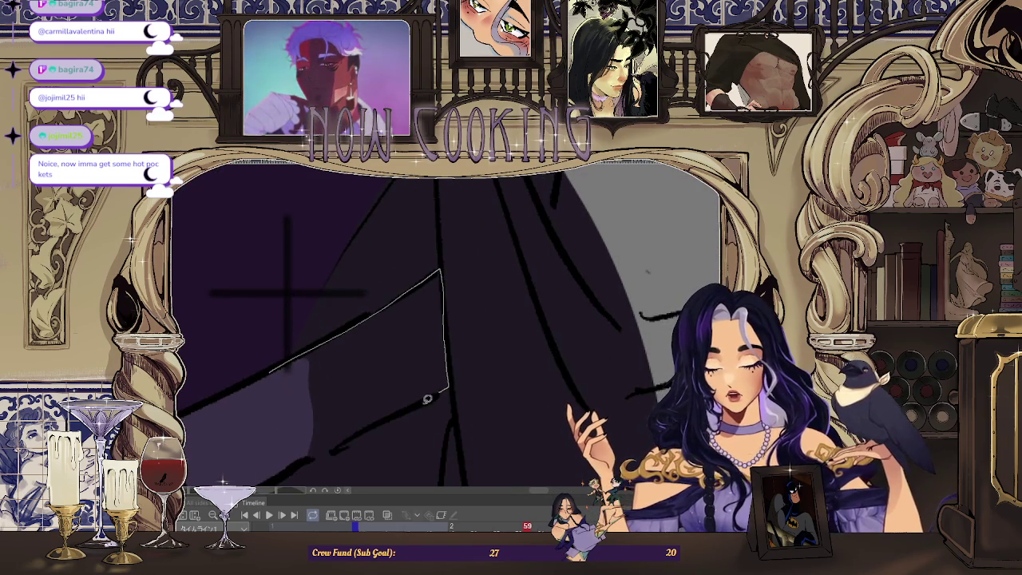
pyautogui.scroll(-2, 239, 427)
pyautogui.scroll(-2, 343, 359)
pyautogui.scroll(-1, 451, 297)
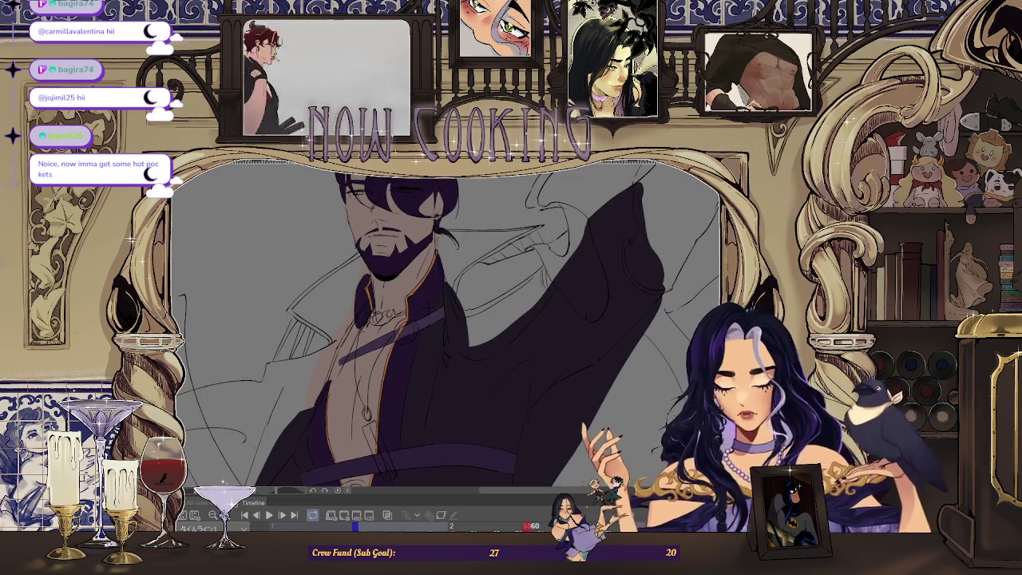
pyautogui.scroll(3, 431, 321)
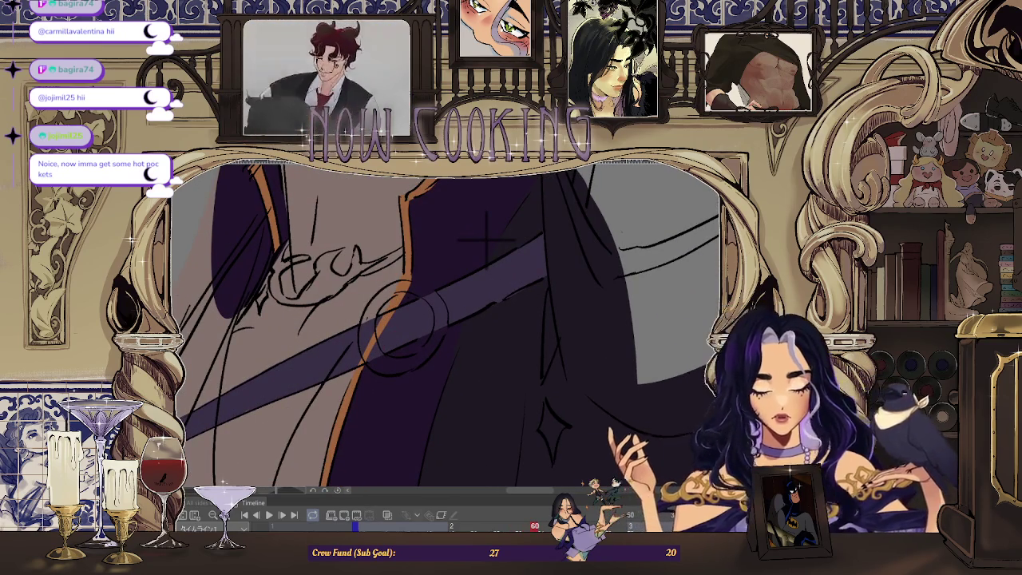
pyautogui.scroll(2, 392, 318)
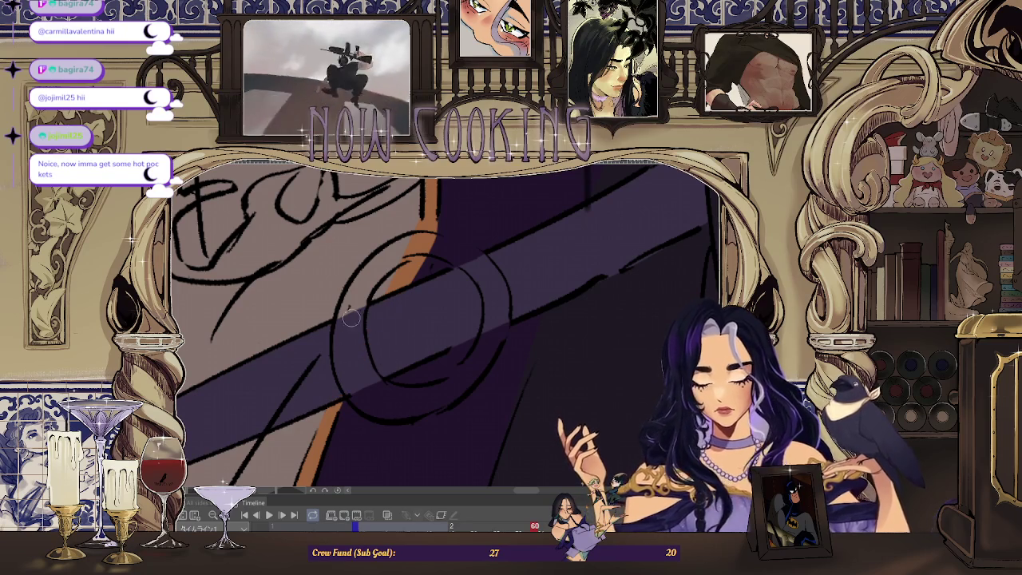
pyautogui.scroll(-2, 369, 322)
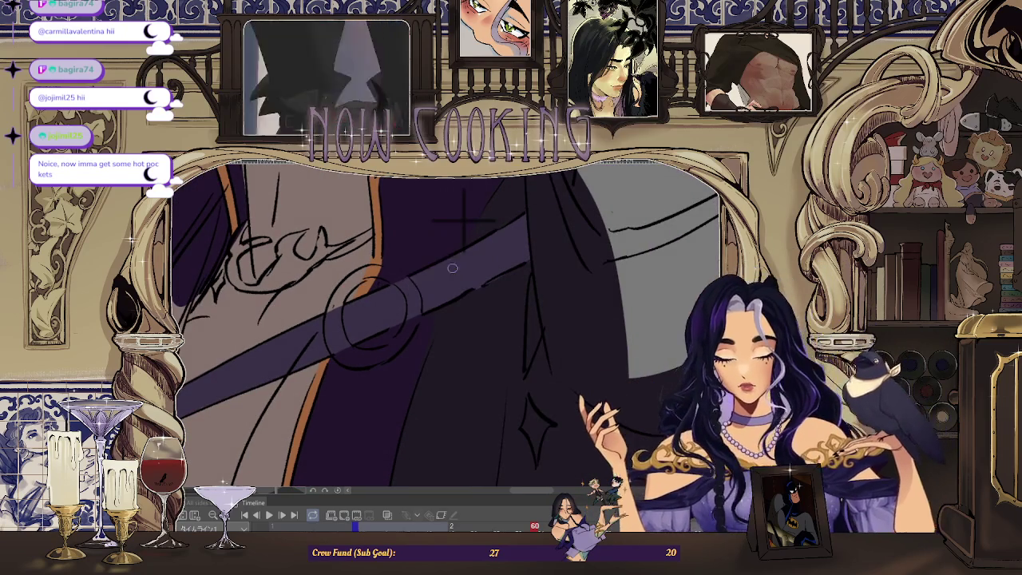
# - Step through the timeline to land on frame 61
pyautogui.press('Right')
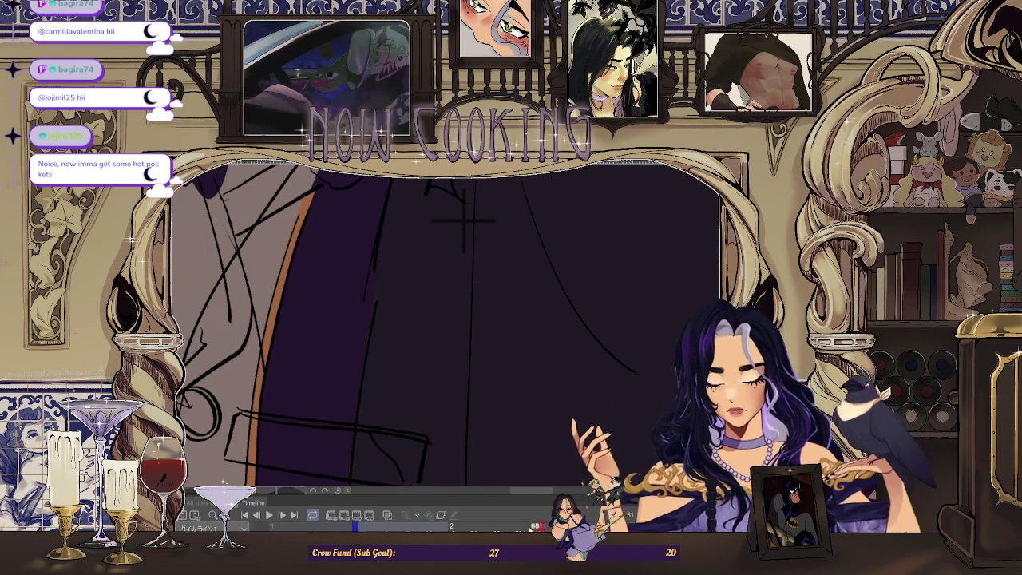
pyautogui.scroll(-2, 466, 219)
pyautogui.scroll(-1, 495, 264)
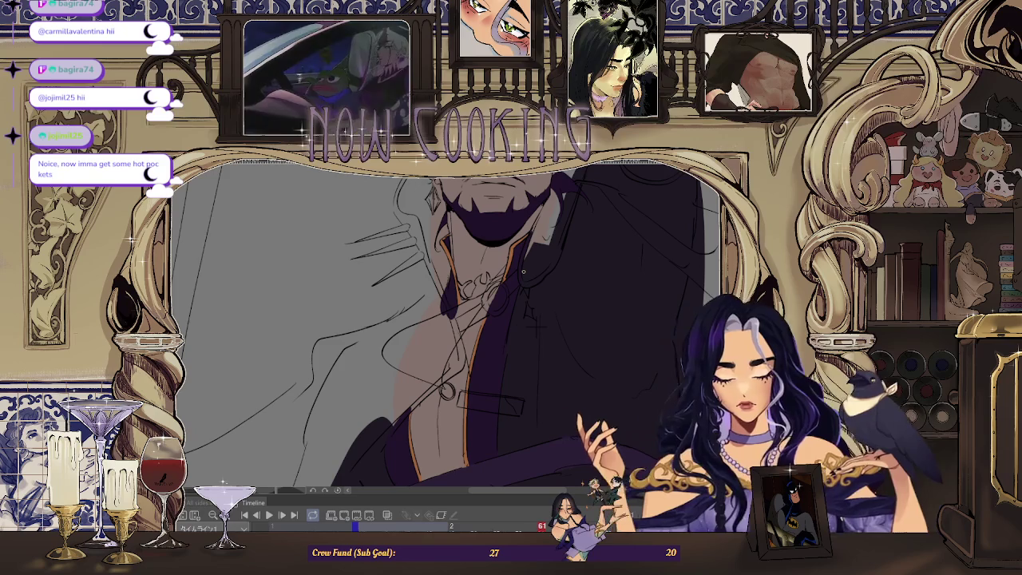
pyautogui.press('Left')
pyautogui.press('Left')
pyautogui.press('Right')
pyautogui.press('Right')
pyautogui.scroll(1, 450, 319)
pyautogui.scroll(1, 469, 304)
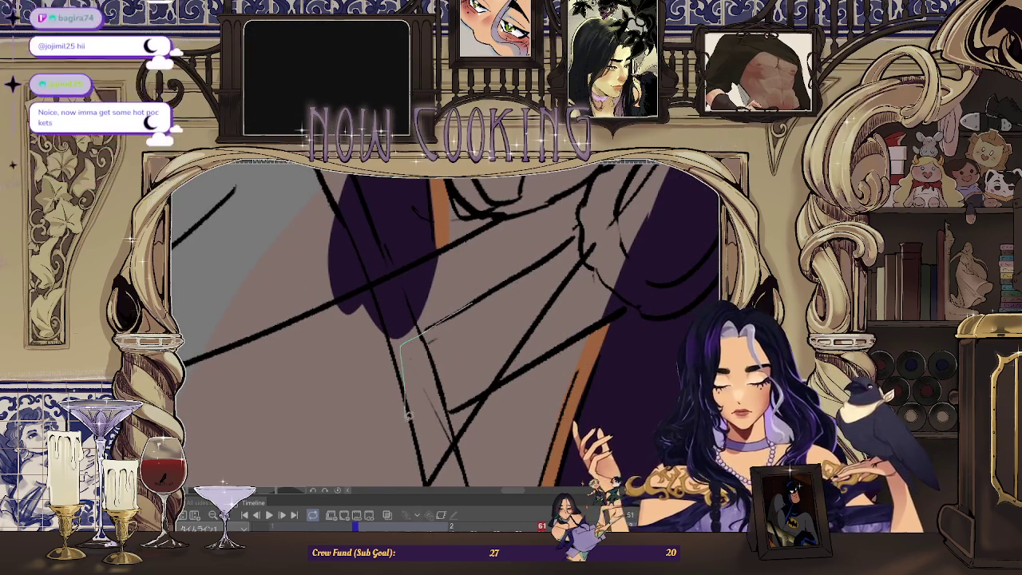
pyautogui.moveTo(403, 411); pyautogui.dragTo(465, 293)
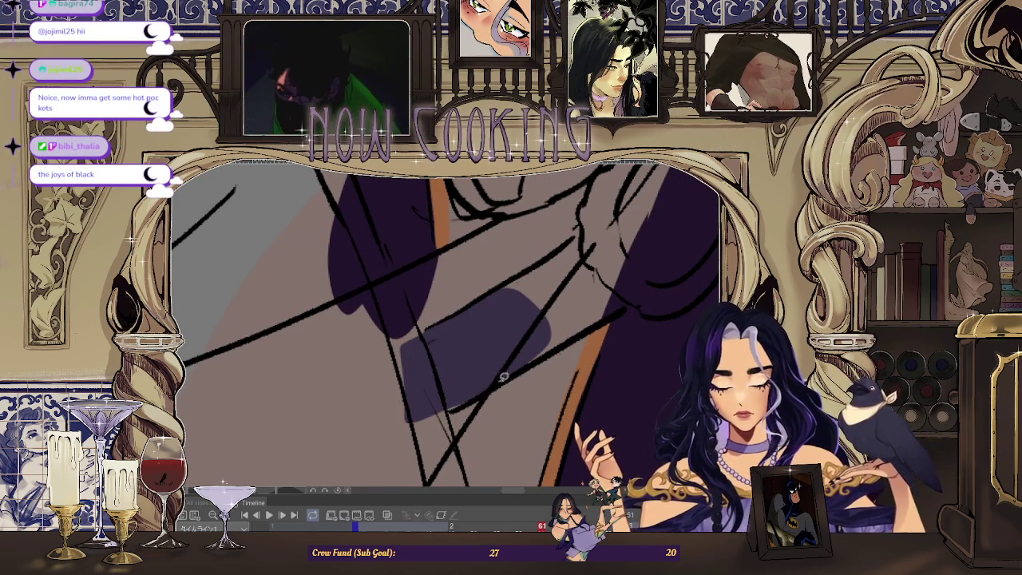
pyautogui.moveTo(396, 381); pyautogui.dragTo(434, 423)
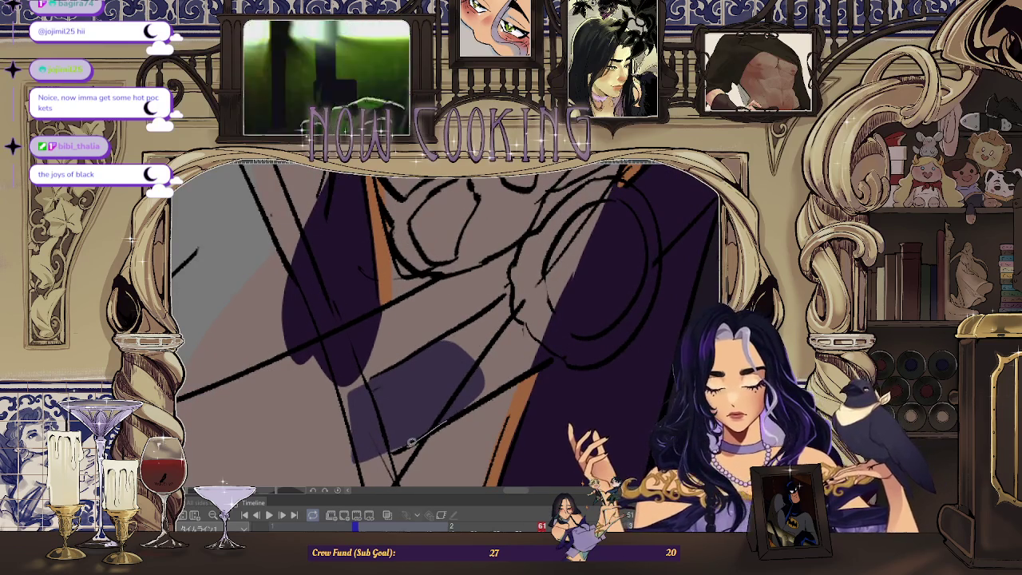
pyautogui.moveTo(371, 444)
pyautogui.mouseDown()
pyautogui.moveTo(548, 317)
pyautogui.moveTo(438, 331)
pyautogui.mouseUp()
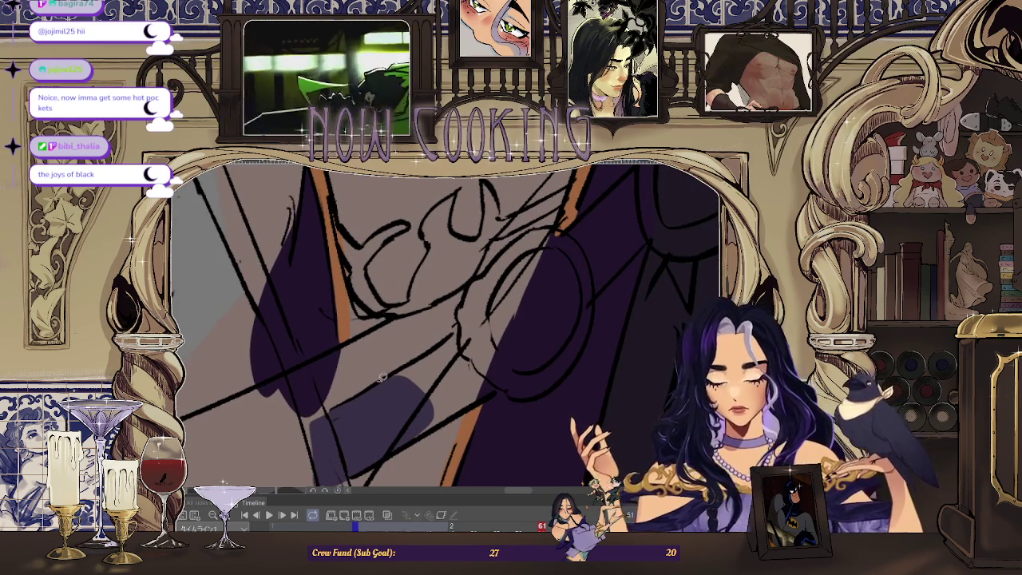
pyautogui.scroll(-3, 511, 359)
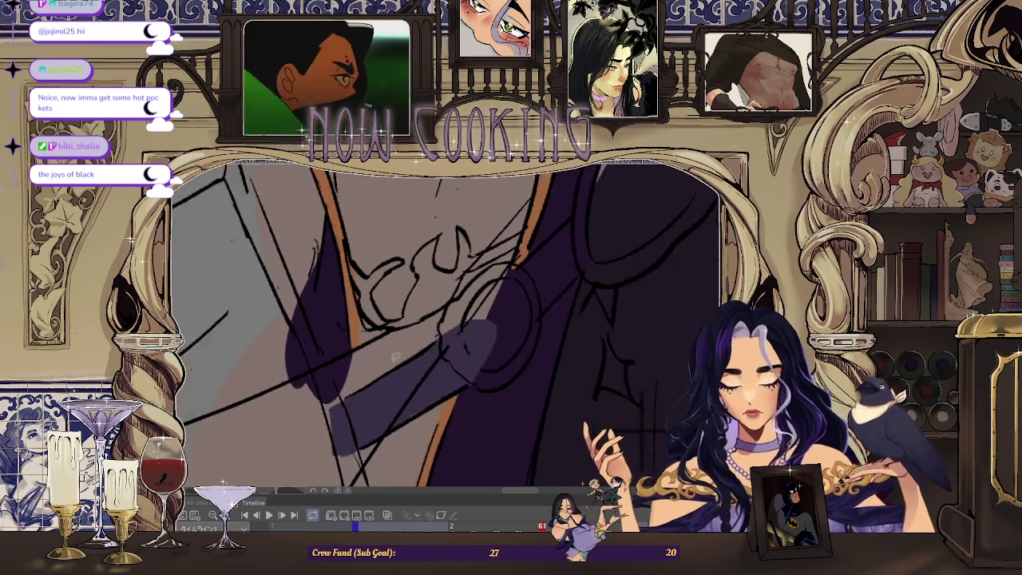
pyautogui.scroll(3, 515, 325)
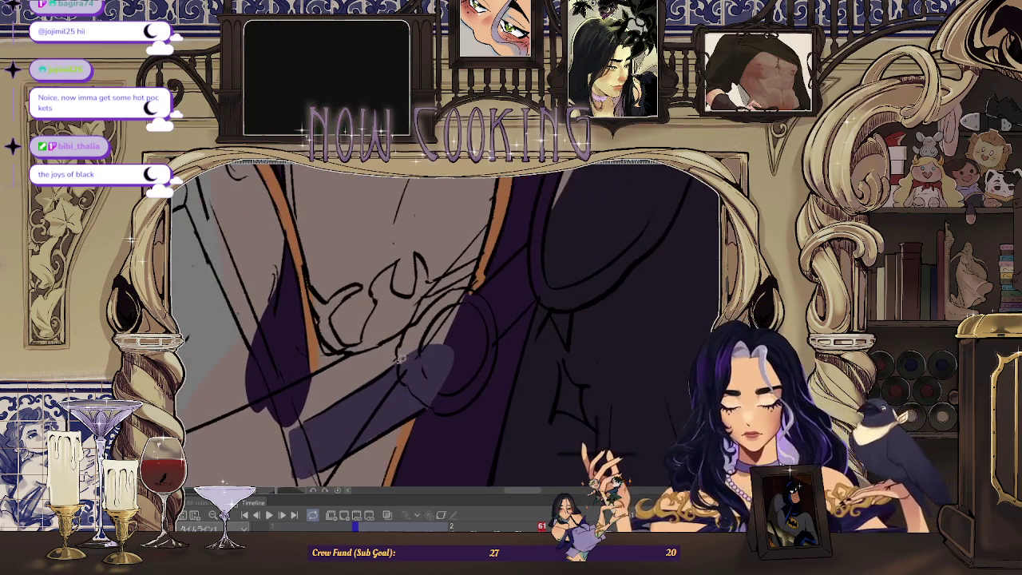
pyautogui.moveTo(446, 381); pyautogui.dragTo(426, 408)
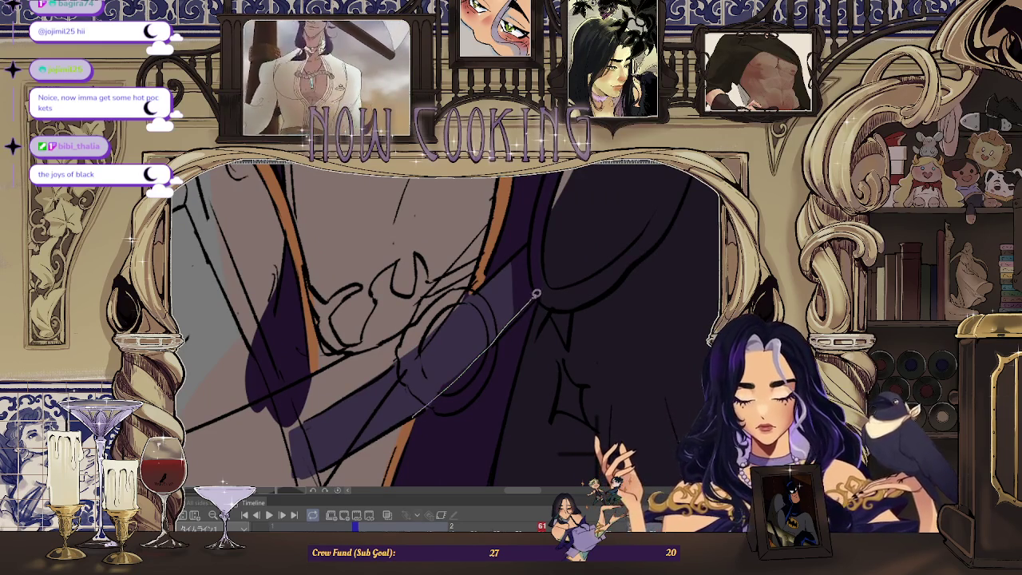
pyautogui.scroll(1, 445, 392)
pyautogui.scroll(1, 408, 413)
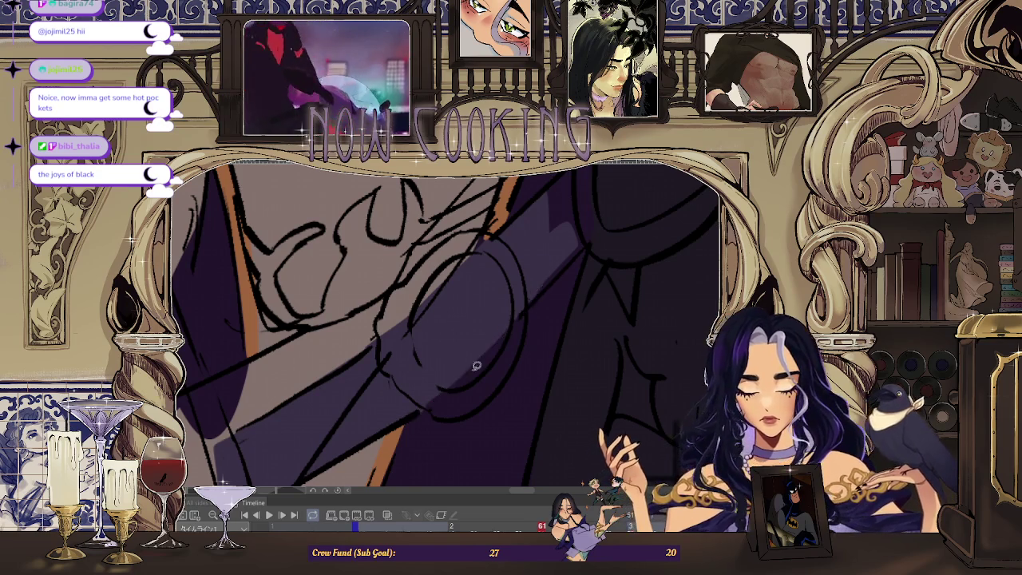
pyautogui.scroll(2, 485, 338)
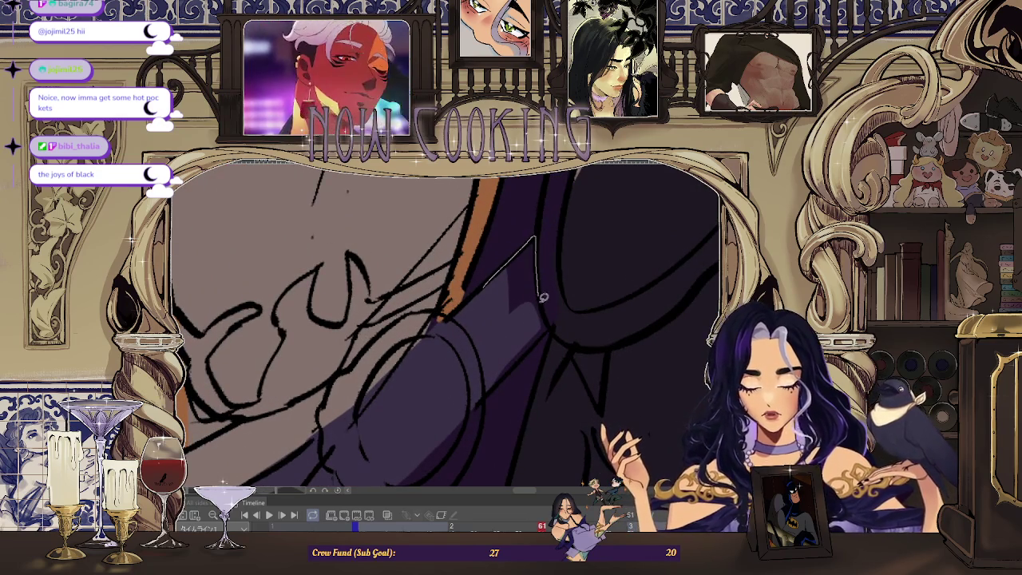
pyautogui.scroll(-1, 455, 405)
pyautogui.scroll(-1, 502, 316)
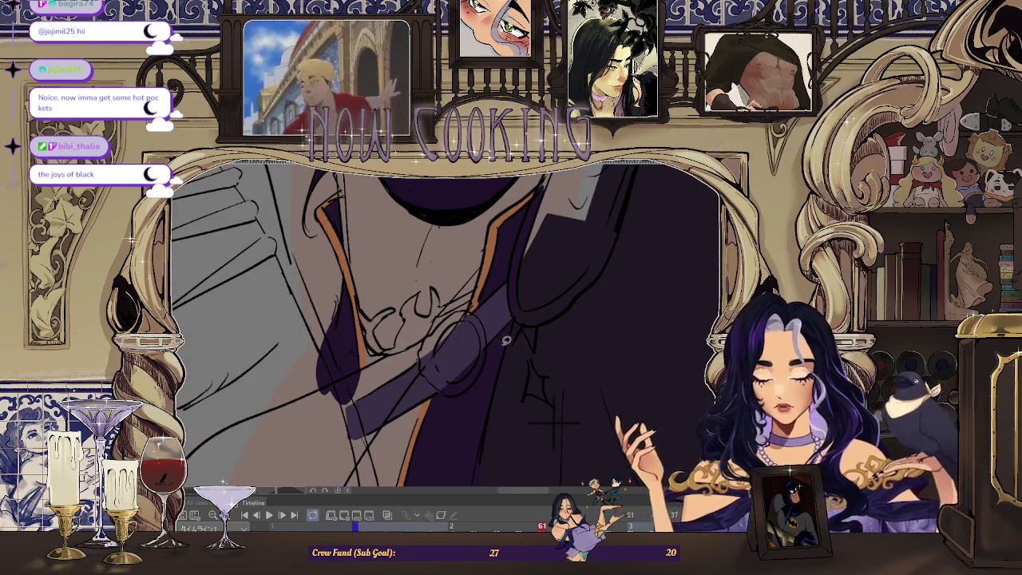
pyautogui.scroll(1, 503, 318)
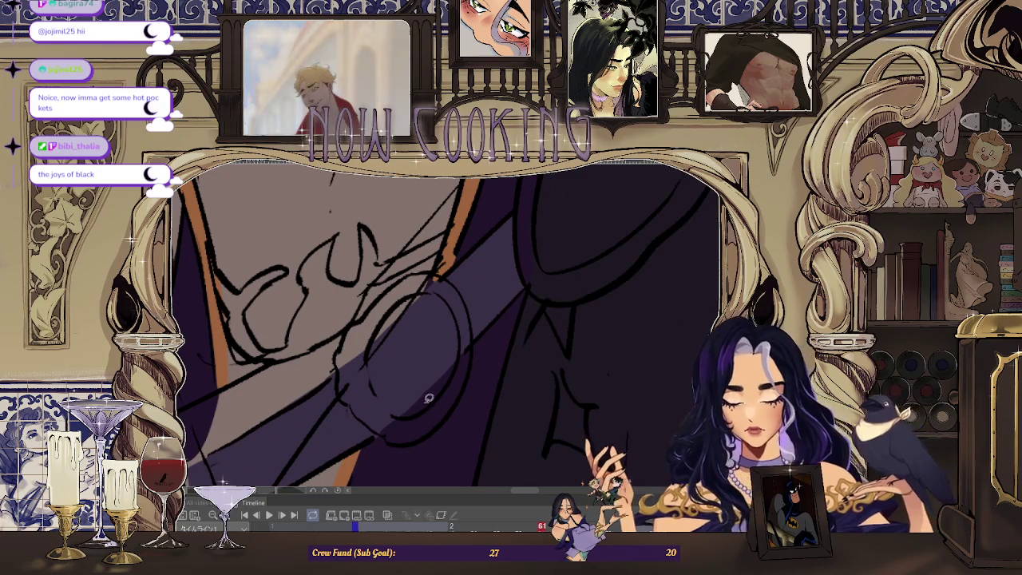
pyautogui.scroll(-1, 402, 429)
pyautogui.scroll(-1, 434, 359)
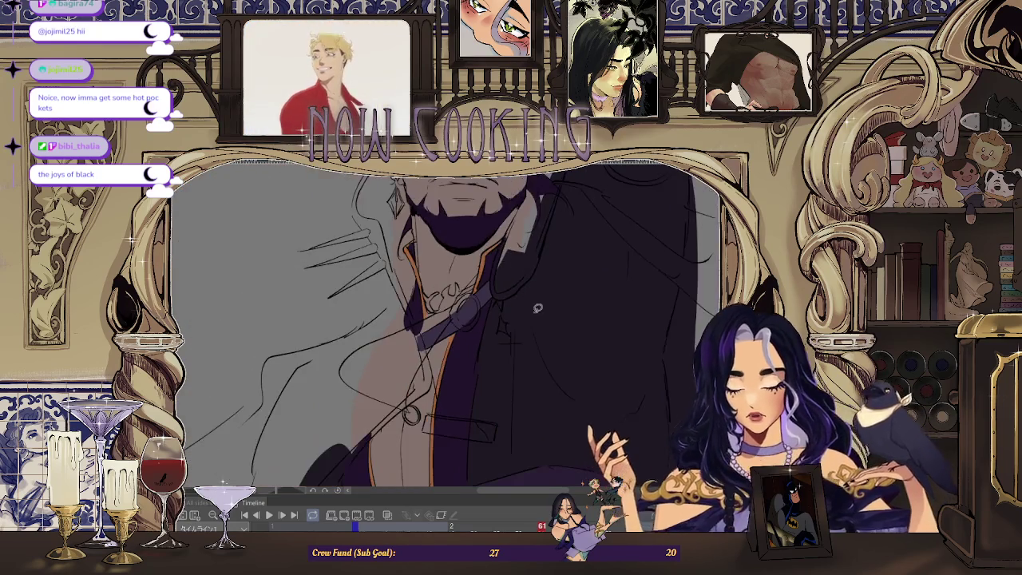
pyautogui.scroll(1, 479, 303)
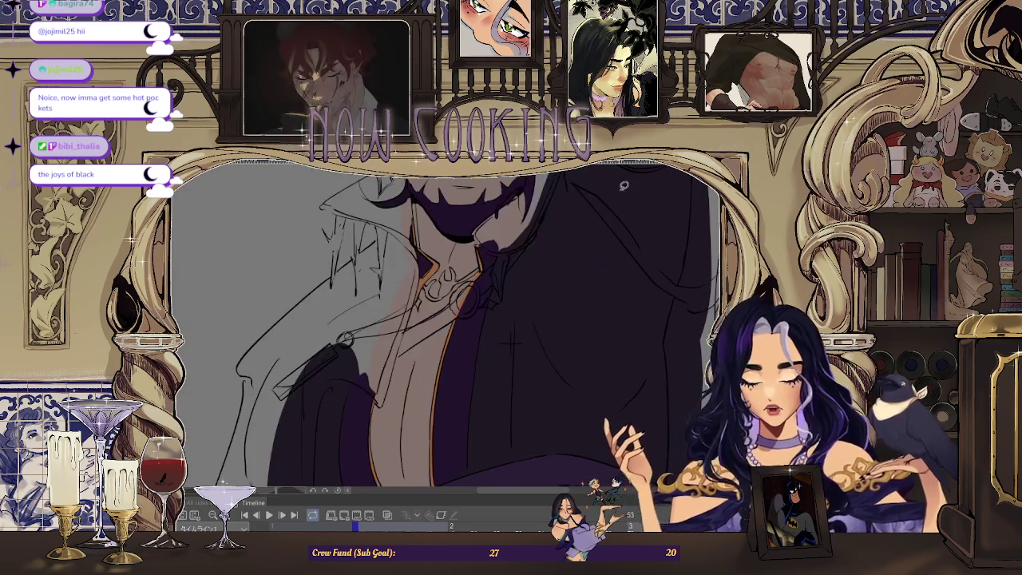
pyautogui.scroll(1, 421, 323)
pyautogui.scroll(1, 421, 324)
pyautogui.scroll(1, 420, 325)
# - Lasso-fill several purple shadow shapes over the collar and strap beside the ring ornament
pyautogui.moveTo(369, 340); pyautogui.dragTo(304, 479)
pyautogui.scroll(1, 325, 352)
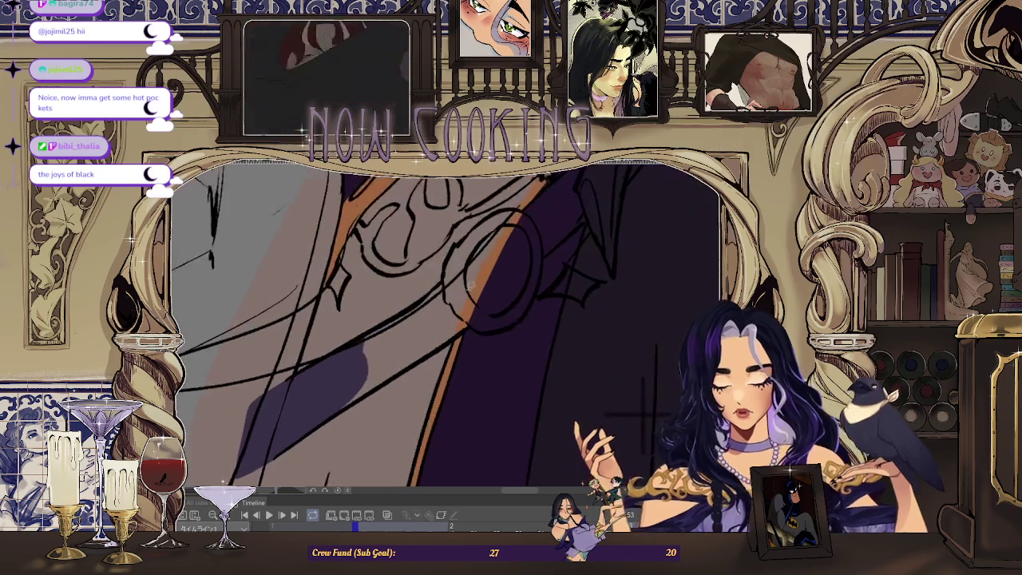
pyautogui.moveTo(449, 266); pyautogui.dragTo(501, 283)
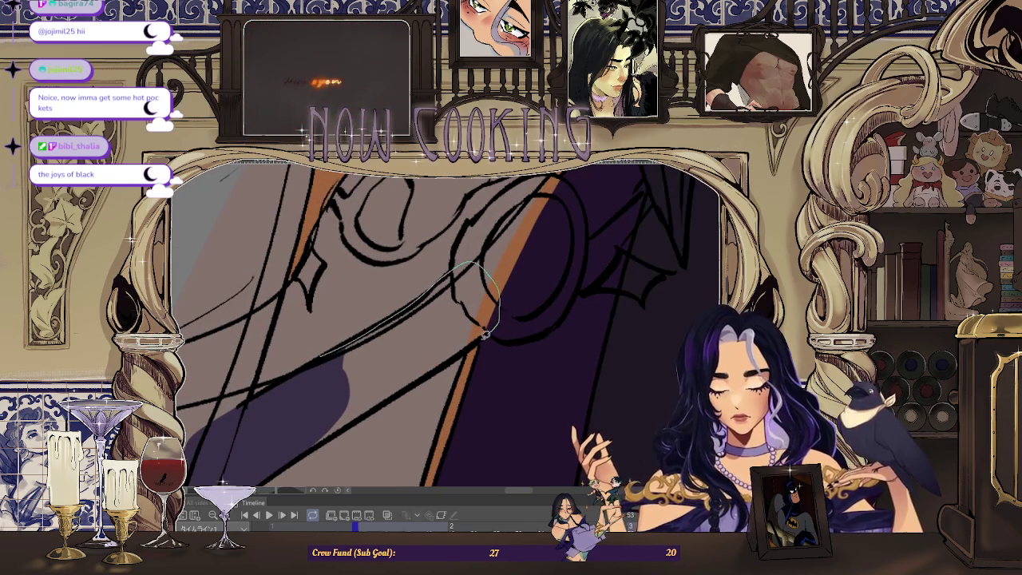
pyautogui.moveTo(385, 402); pyautogui.dragTo(315, 381)
pyautogui.scroll(-1, 374, 323)
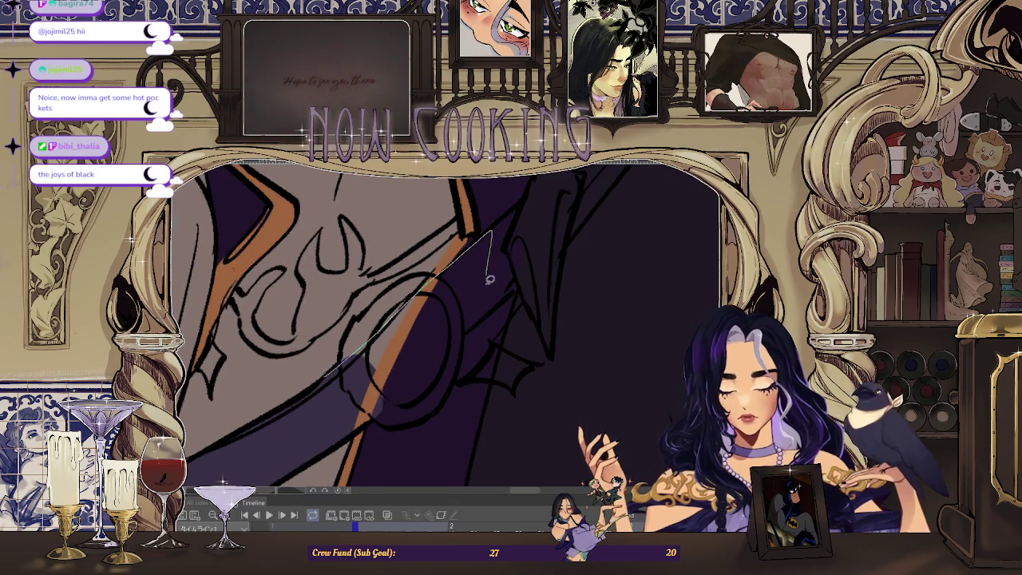
pyautogui.moveTo(490, 270); pyautogui.dragTo(363, 419)
pyautogui.moveTo(501, 308)
pyautogui.mouseDown()
pyautogui.moveTo(471, 308)
pyautogui.moveTo(466, 328)
pyautogui.mouseUp()
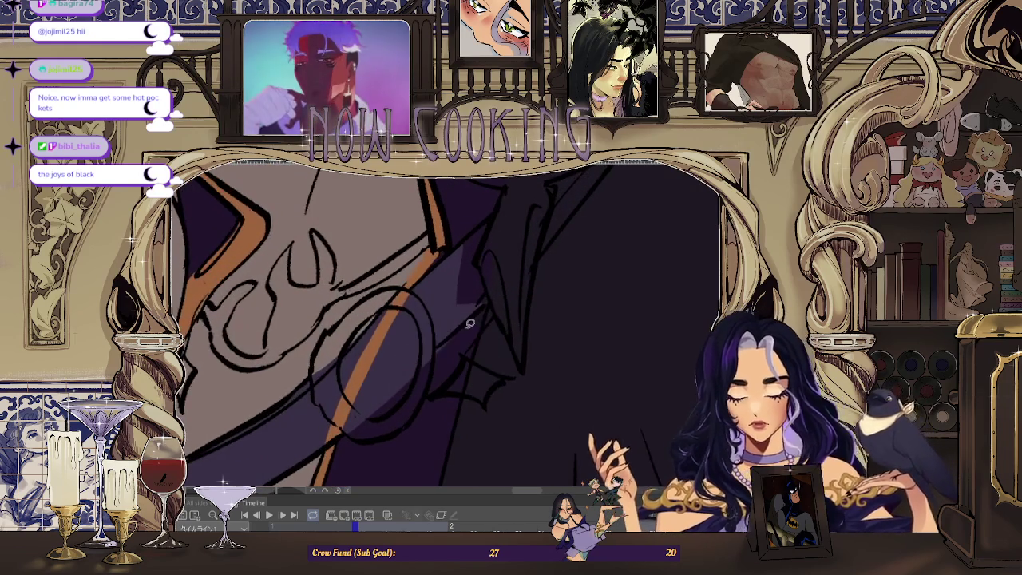
pyautogui.moveTo(397, 396); pyautogui.dragTo(446, 356)
pyautogui.moveTo(480, 309); pyautogui.dragTo(353, 426)
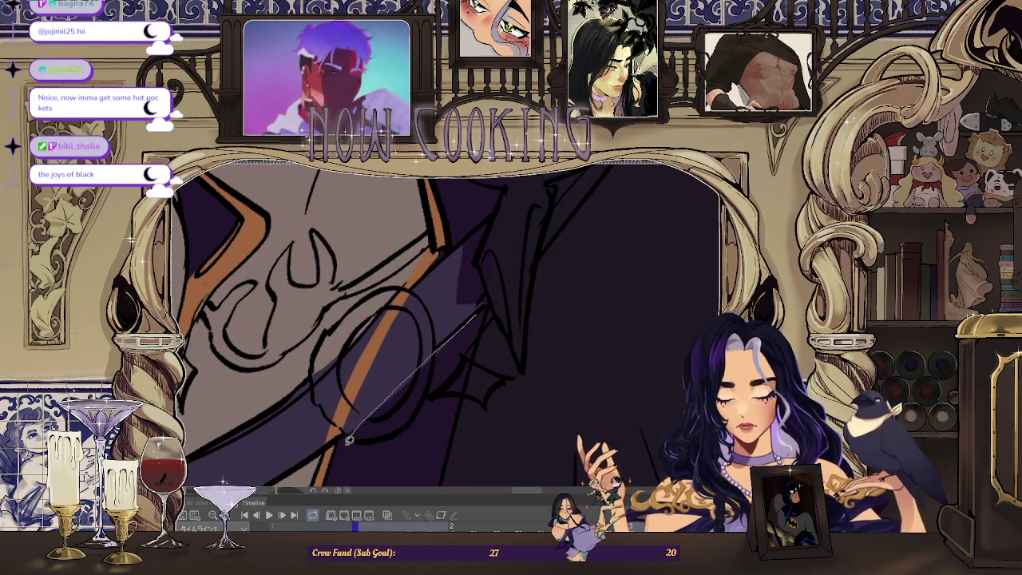
pyautogui.moveTo(445, 296)
pyautogui.mouseDown()
pyautogui.moveTo(435, 312)
pyautogui.moveTo(458, 280)
pyautogui.mouseUp()
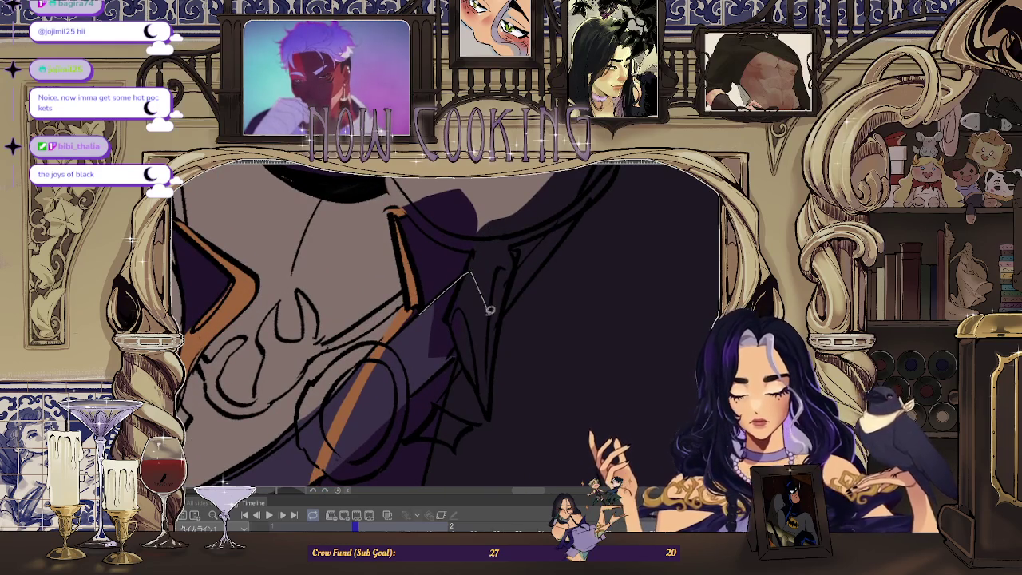
pyautogui.scroll(-2, 417, 360)
pyautogui.scroll(-2, 479, 356)
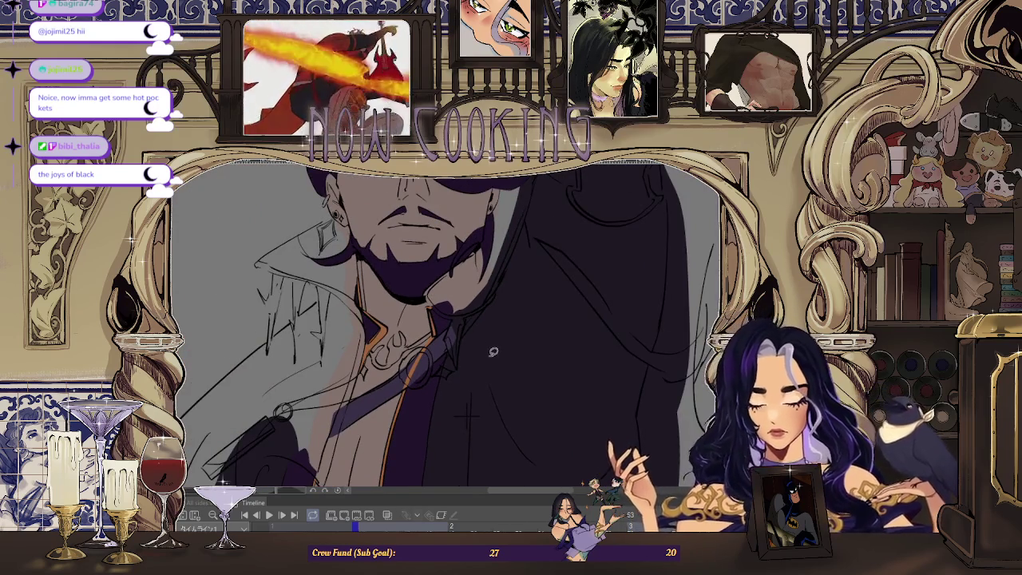
pyautogui.scroll(-1, 498, 352)
pyautogui.scroll(-1, 496, 352)
pyautogui.scroll(-1, 496, 350)
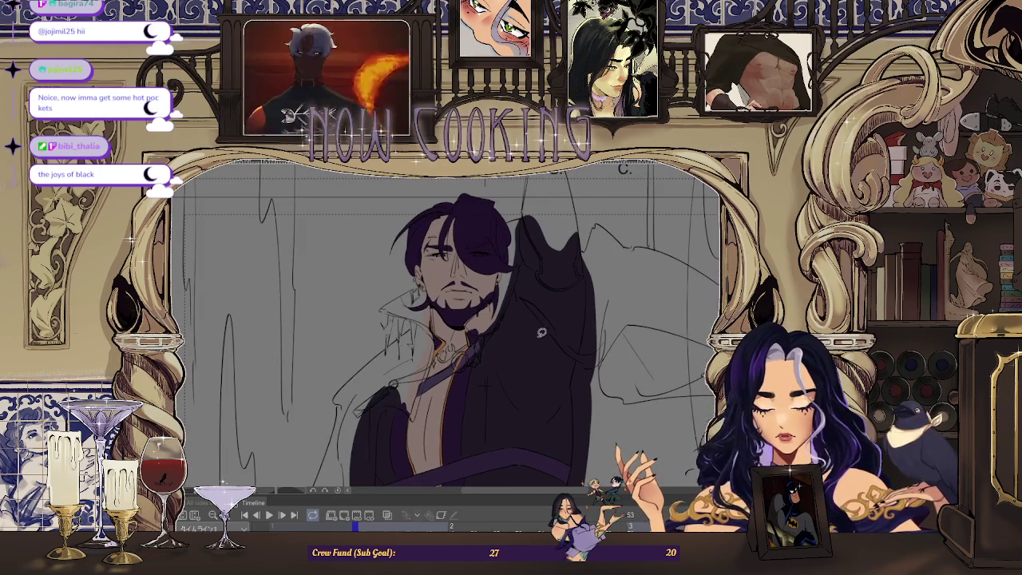
pyautogui.scroll(-1, 495, 346)
pyautogui.scroll(2, 495, 346)
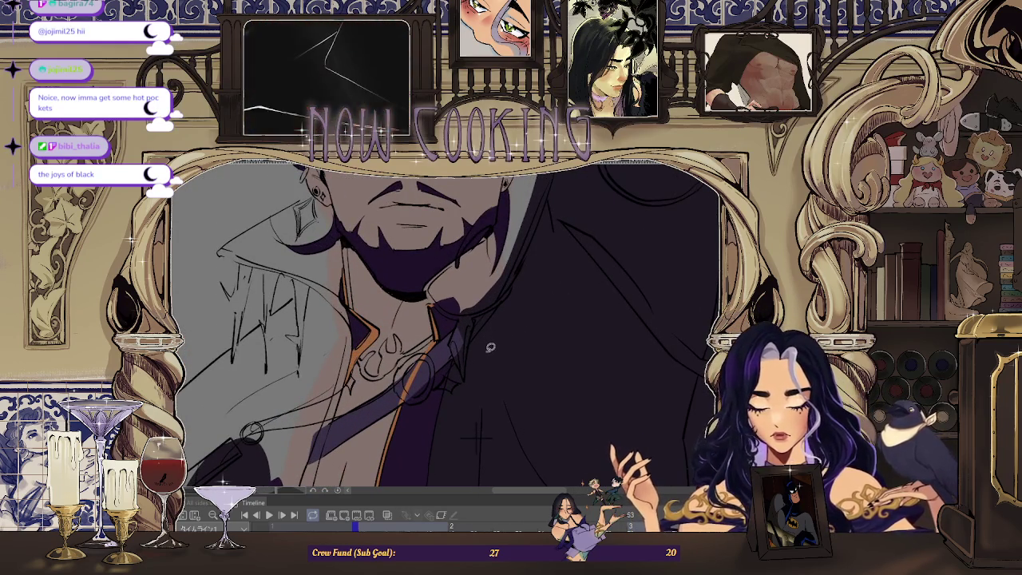
pyautogui.scroll(2, 490, 348)
pyautogui.scroll(2, 460, 344)
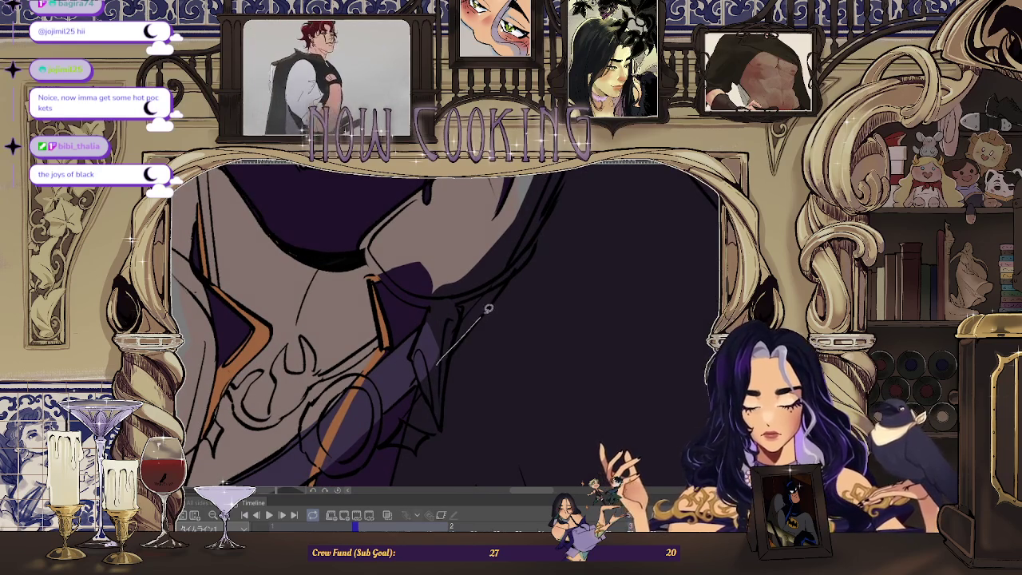
pyautogui.scroll(-2, 503, 311)
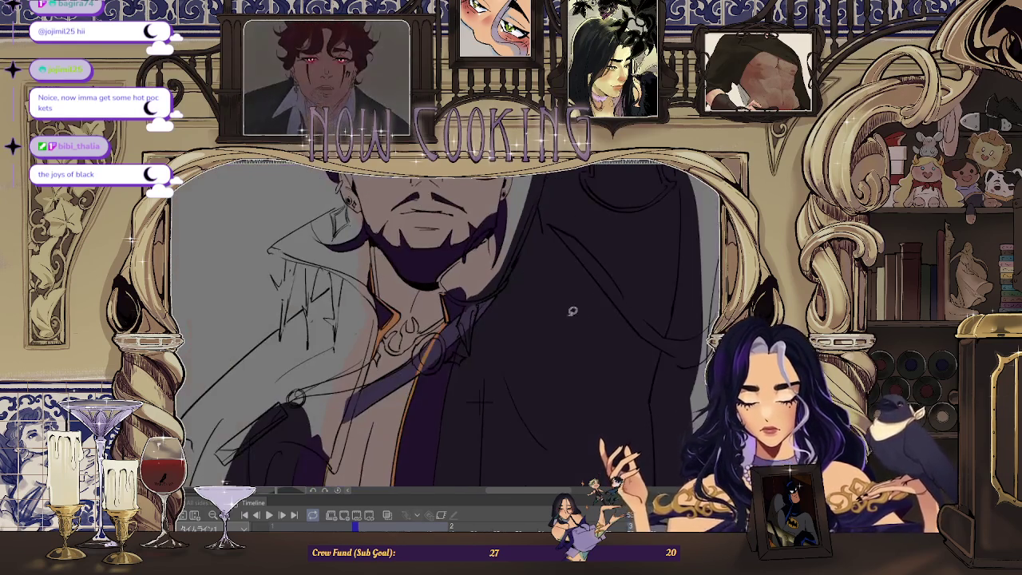
pyautogui.scroll(-1, 610, 370)
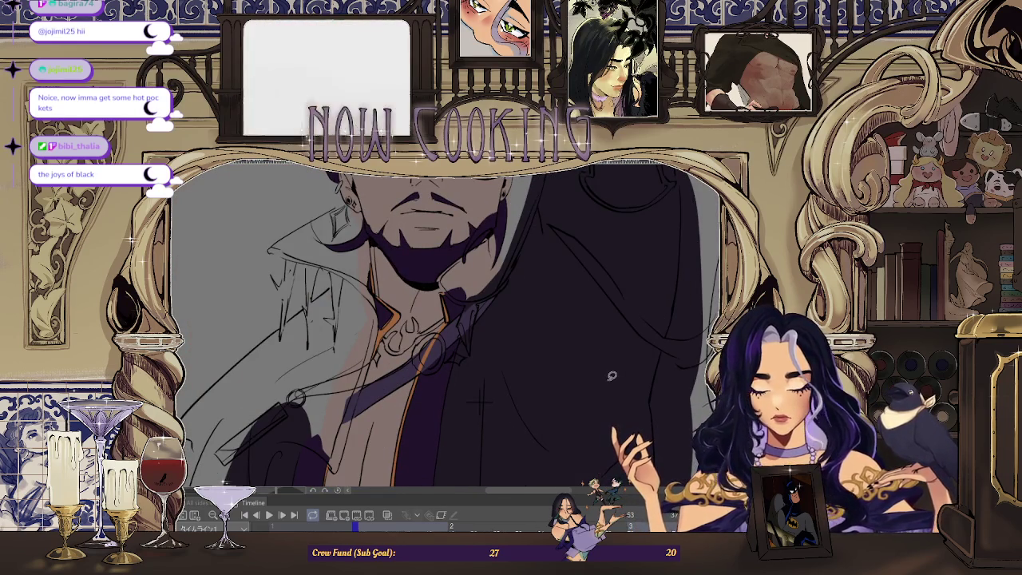
pyautogui.moveTo(610, 378); pyautogui.dragTo(569, 328)
# - Fill coat-edge shadow shapes with pale lavender and dark purple
pyautogui.scroll(3, 354, 370)
pyautogui.moveTo(375, 338)
pyautogui.mouseDown()
pyautogui.moveTo(228, 438)
pyautogui.moveTo(369, 348)
pyautogui.mouseUp()
pyautogui.scroll(-2, 481, 321)
pyautogui.scroll(2, 482, 321)
pyautogui.moveTo(258, 391); pyautogui.dragTo(481, 291)
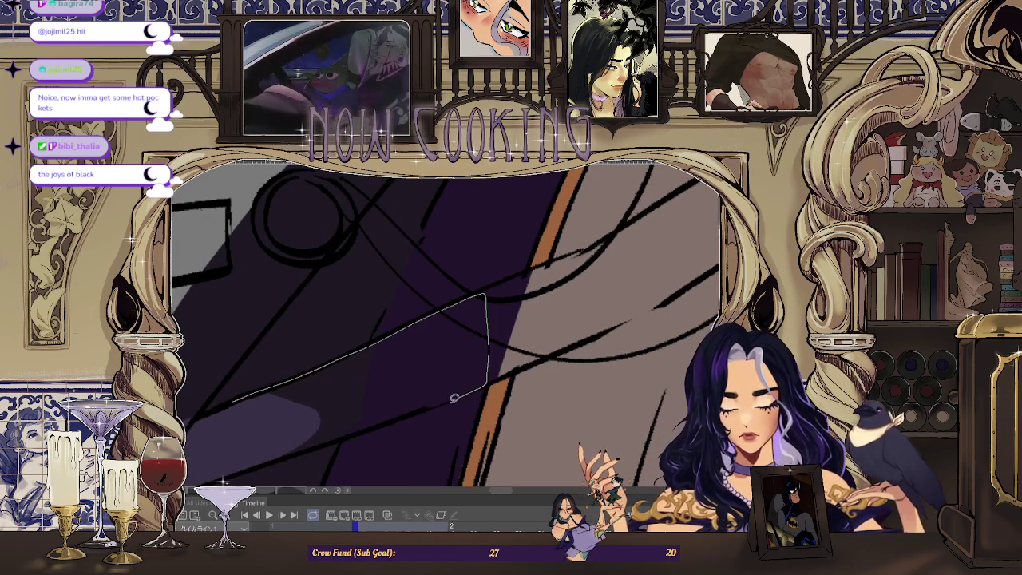
pyautogui.moveTo(352, 434); pyautogui.dragTo(343, 431)
pyautogui.scroll(-3, 335, 415)
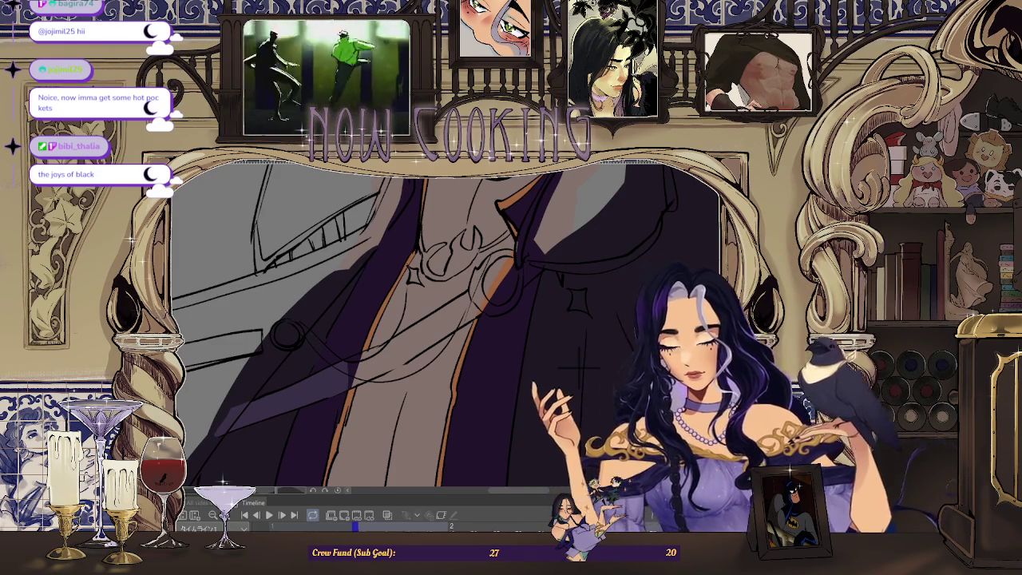
pyautogui.scroll(-2, 255, 415)
pyautogui.scroll(3, 477, 379)
pyautogui.scroll(2, 357, 349)
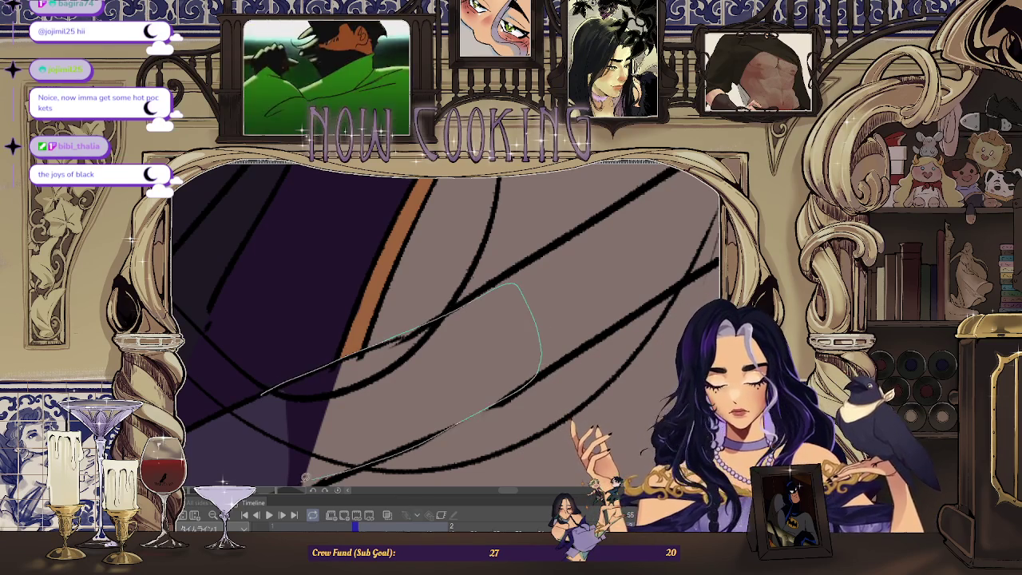
pyautogui.moveTo(325, 469); pyautogui.dragTo(264, 394)
pyautogui.scroll(-2, 354, 370)
pyautogui.scroll(2, 355, 370)
# - Add dark purple shadow bands below the curved sleeve line and near the collar ornament
pyautogui.moveTo(412, 349); pyautogui.dragTo(357, 372)
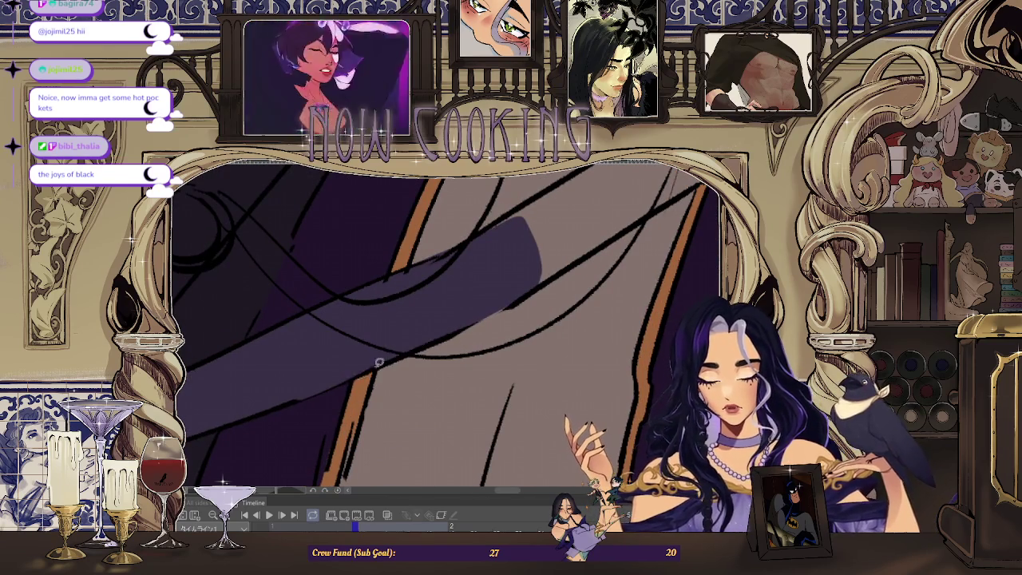
pyautogui.scroll(-3, 285, 393)
pyautogui.scroll(2, 319, 367)
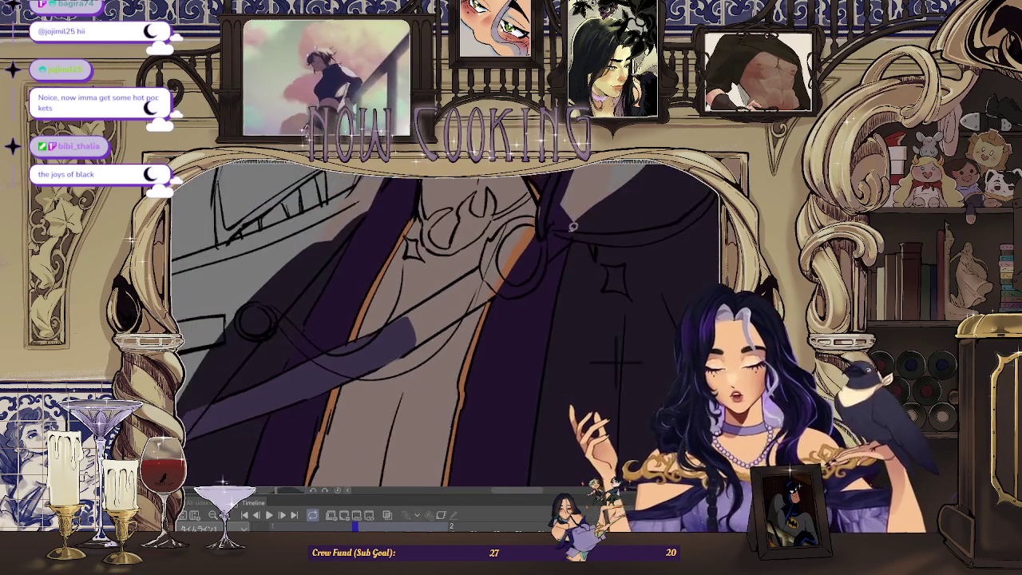
pyautogui.scroll(1, 355, 340)
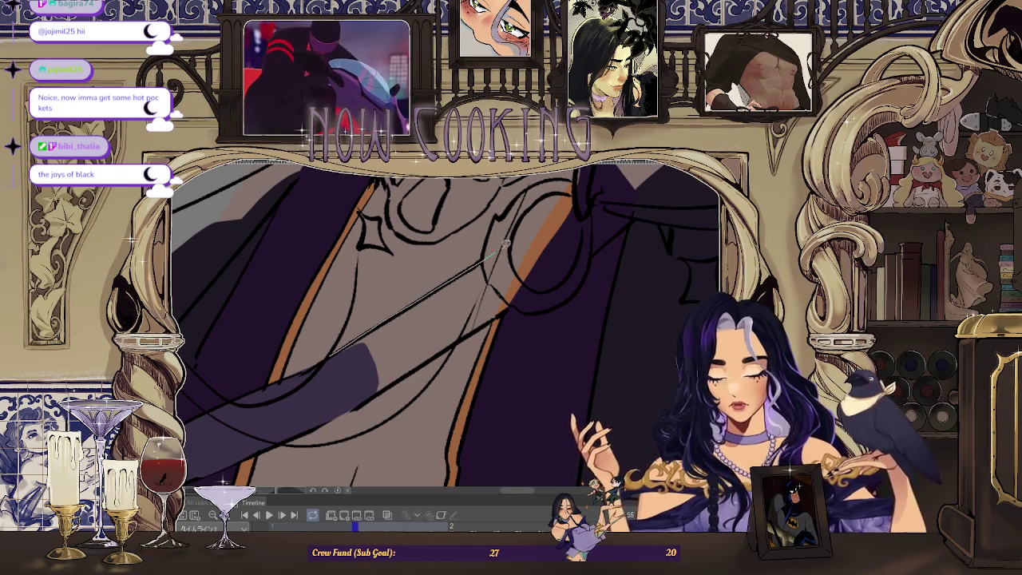
pyautogui.moveTo(353, 352); pyautogui.dragTo(408, 346)
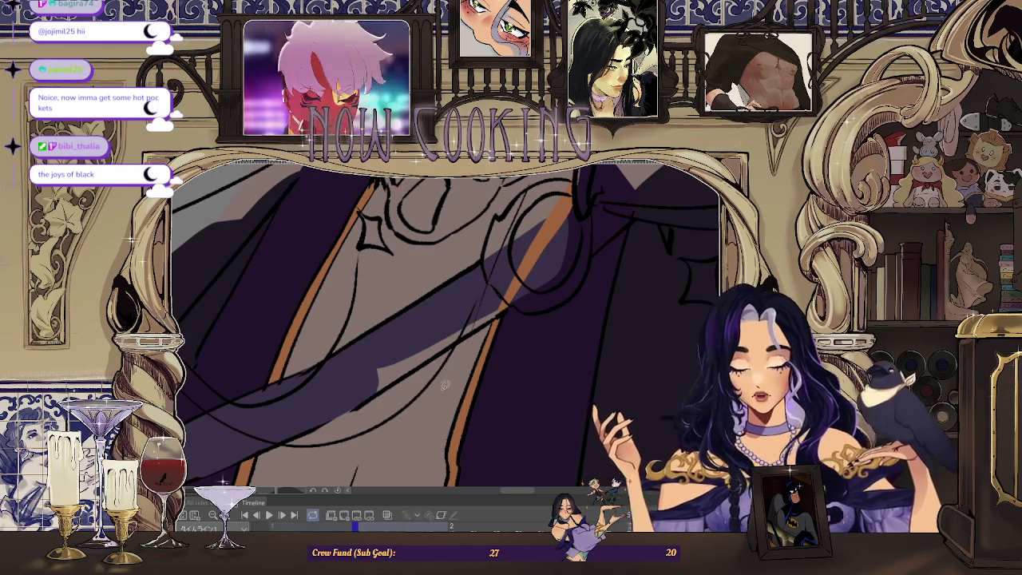
pyautogui.moveTo(408, 401); pyautogui.dragTo(432, 345)
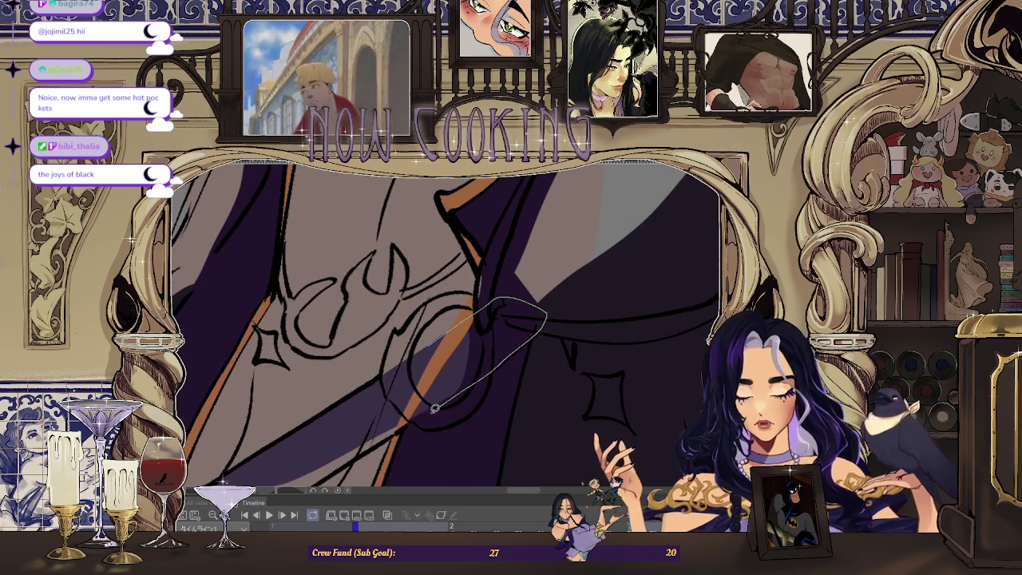
pyautogui.moveTo(440, 405)
pyautogui.mouseDown()
pyautogui.moveTo(443, 360)
pyautogui.moveTo(432, 386)
pyautogui.mouseUp()
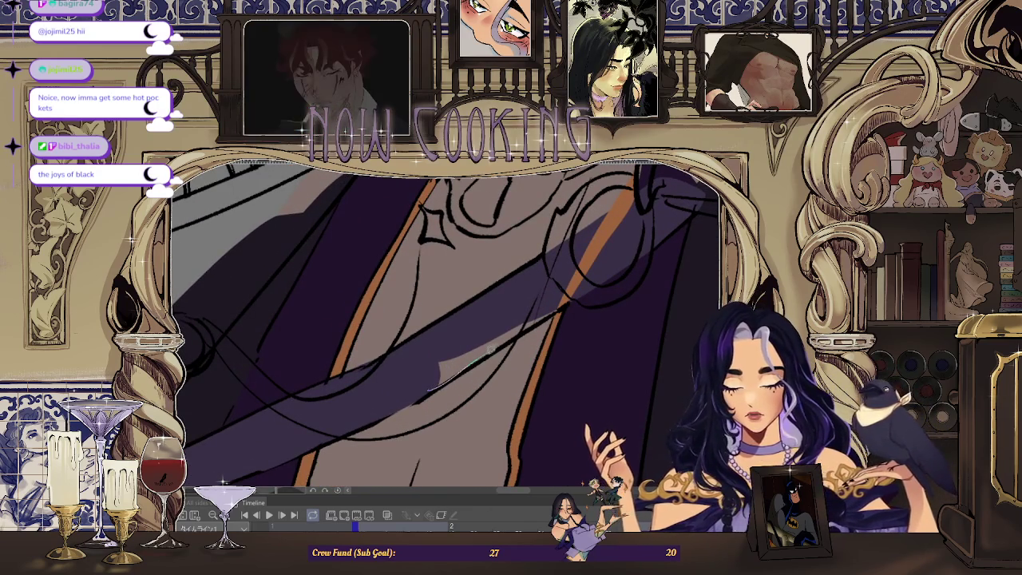
pyautogui.moveTo(450, 337); pyautogui.dragTo(447, 360)
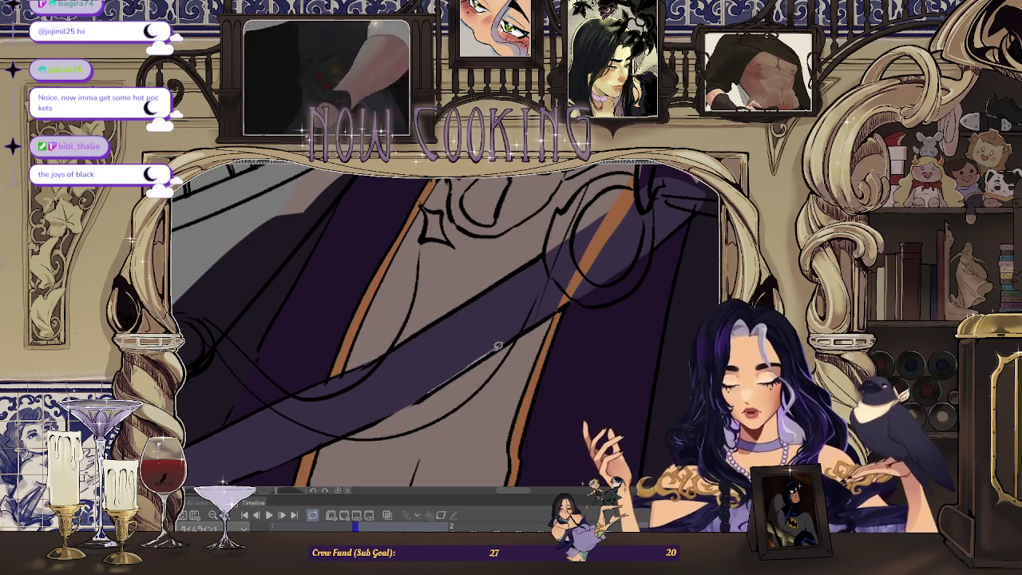
pyautogui.moveTo(479, 355); pyautogui.dragTo(581, 266)
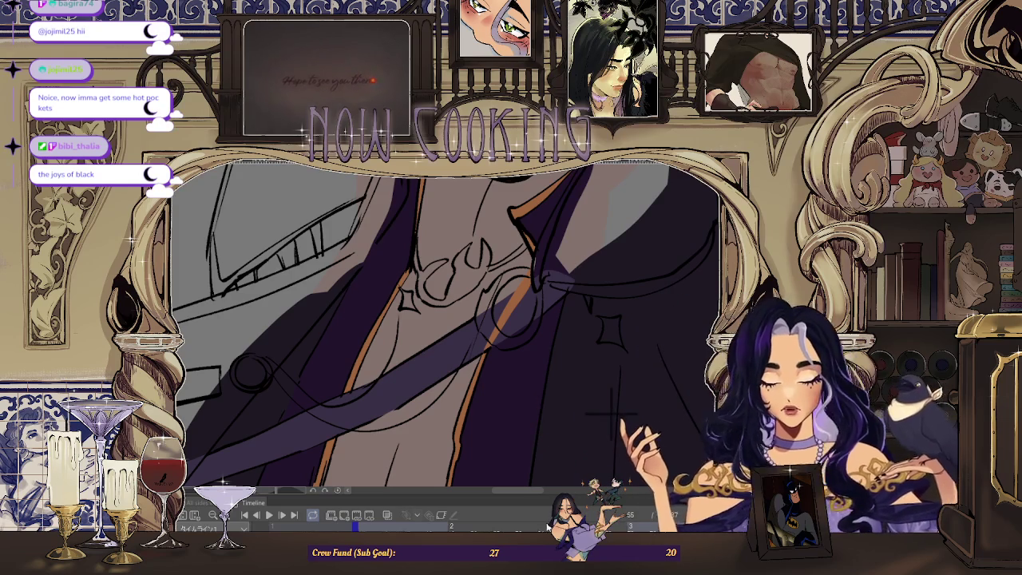
# - Paint the orange sash strip dark purple to match the coat
pyautogui.scroll(2, 527, 296)
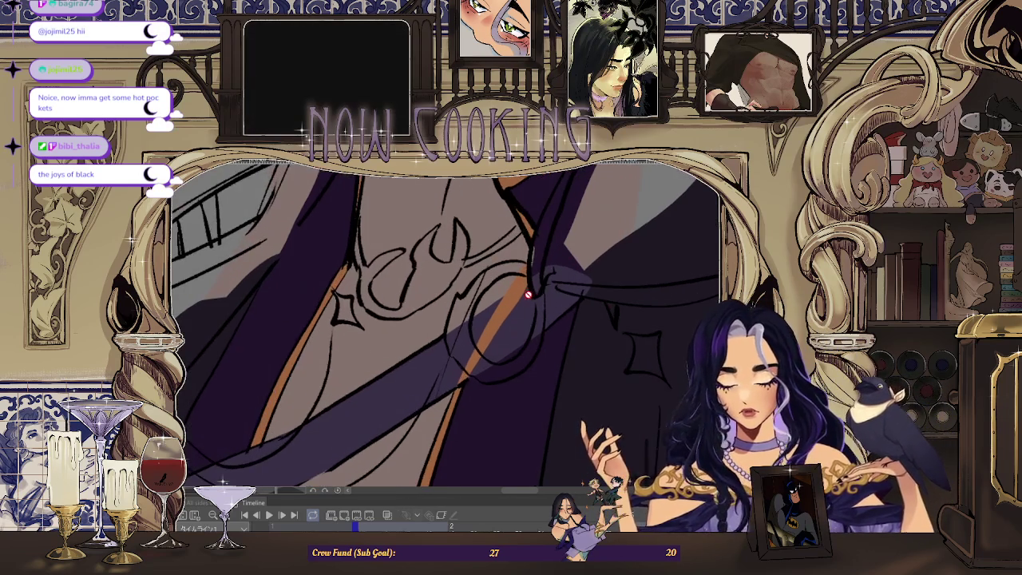
pyautogui.scroll(1, 521, 294)
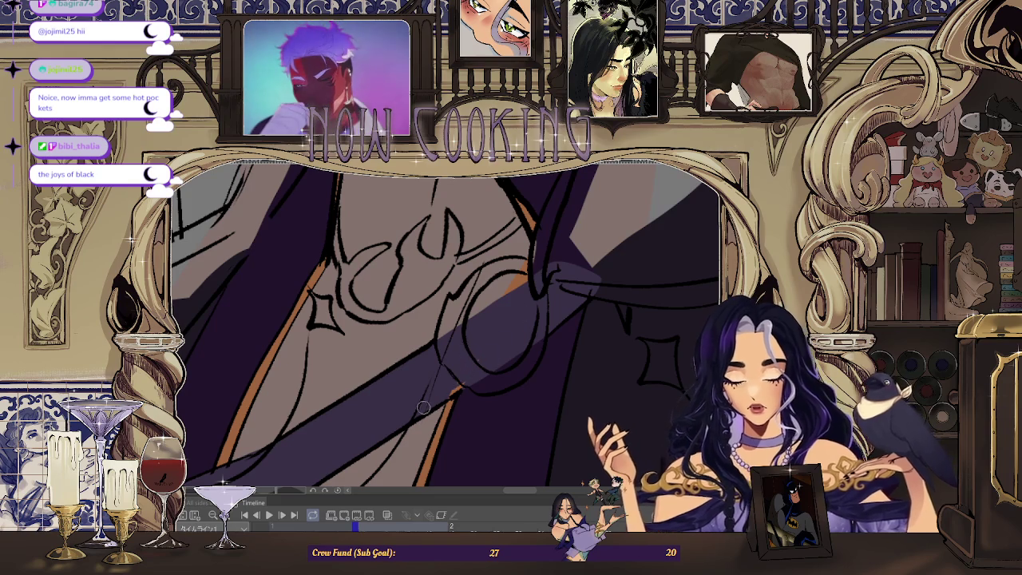
pyautogui.scroll(-1, 535, 292)
pyautogui.scroll(-1, 539, 287)
pyautogui.scroll(-1, 542, 284)
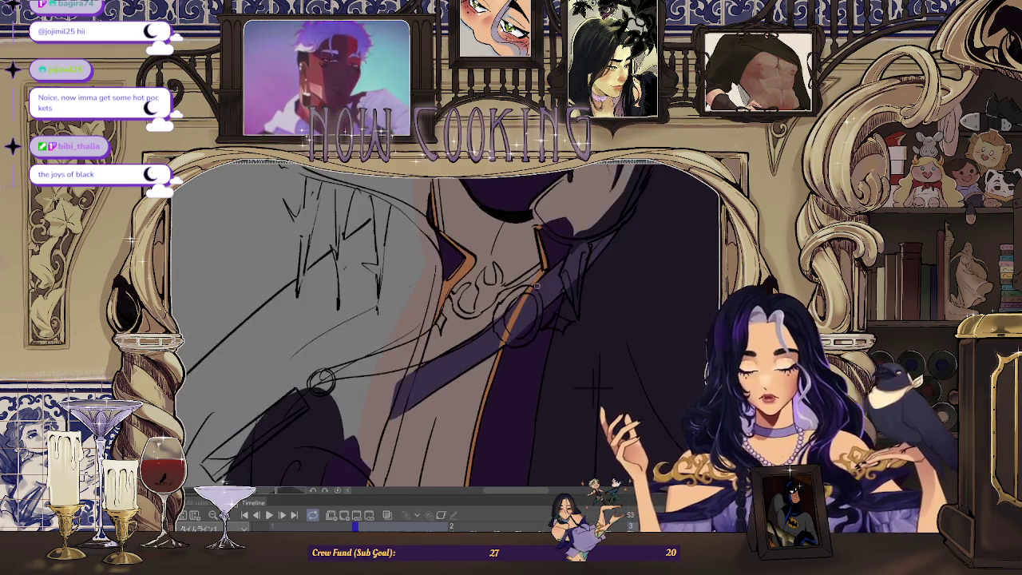
pyautogui.scroll(2, 538, 288)
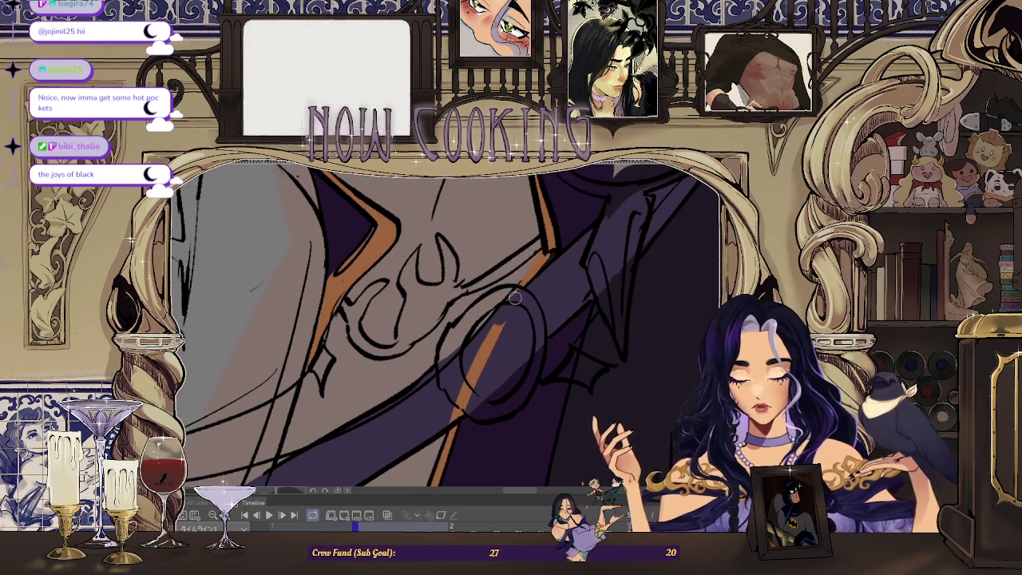
pyautogui.moveTo(491, 330); pyautogui.dragTo(476, 397)
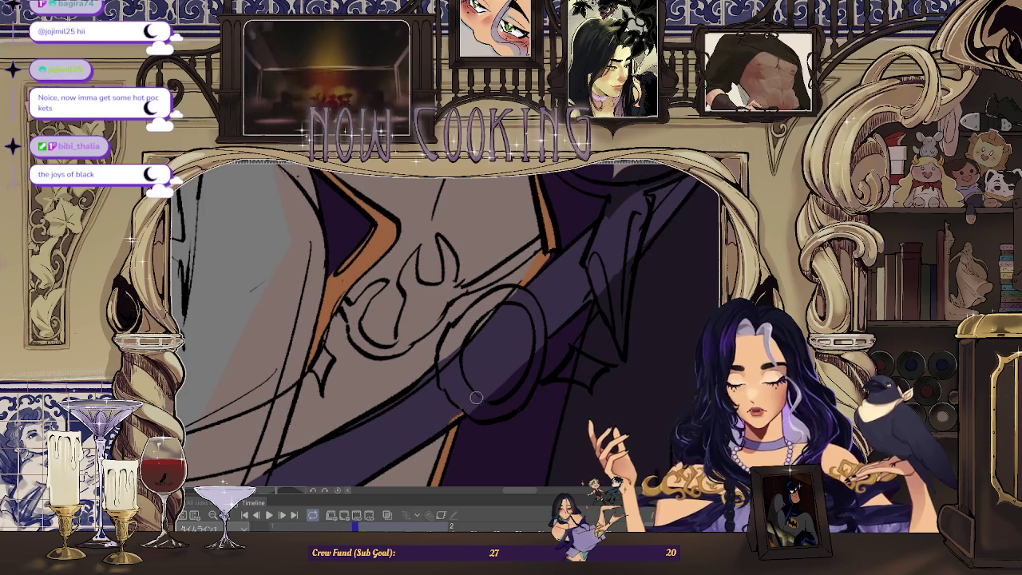
pyautogui.scroll(-2, 515, 314)
pyautogui.scroll(-2, 500, 316)
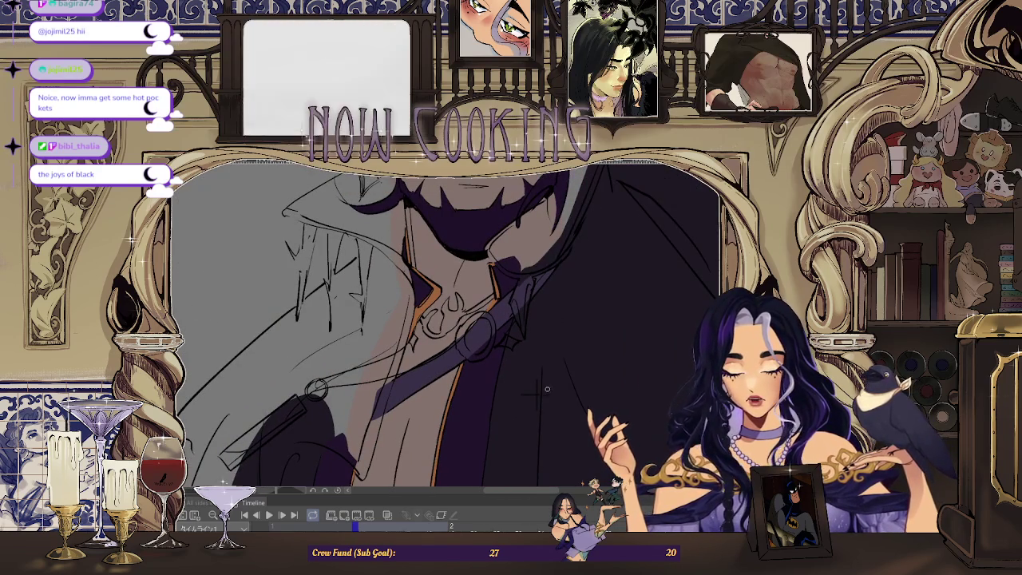
pyautogui.scroll(-1, 545, 392)
pyautogui.scroll(-1, 451, 412)
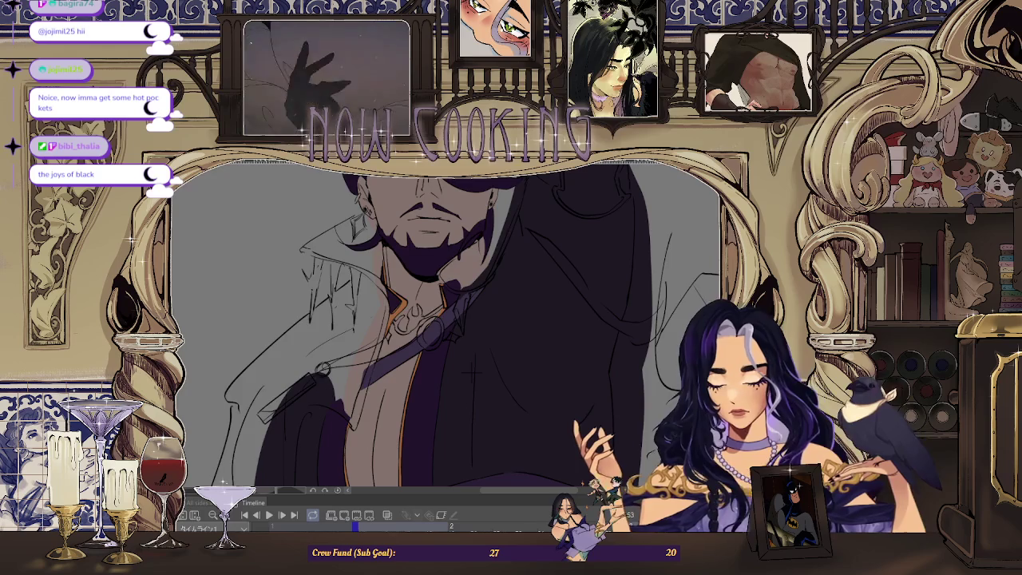
pyautogui.hotkey('ctrl', 'z')
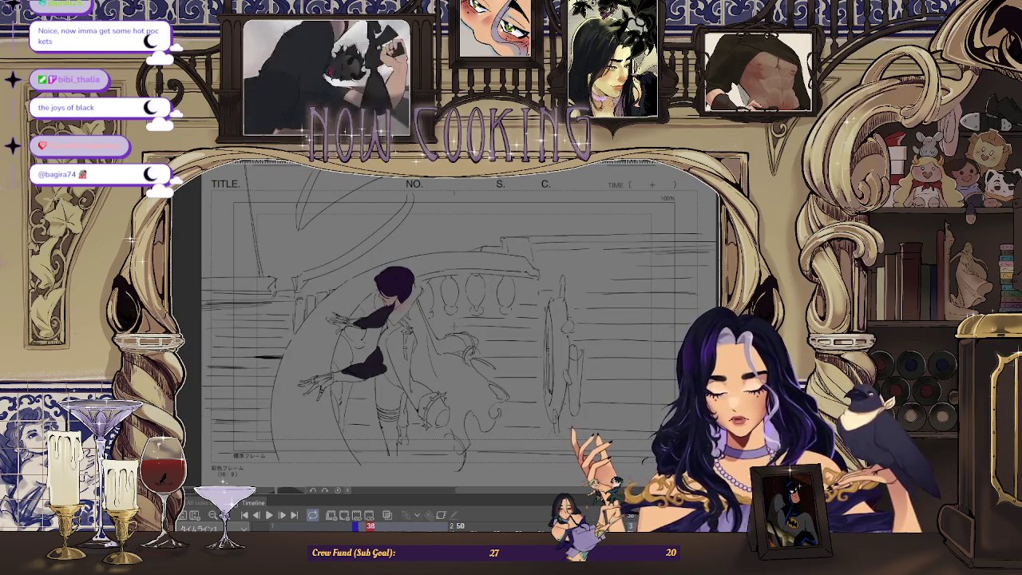
# - Zoom out to view all of frame 38 with its dark purple sleeve shadows
pyautogui.scroll(3, 432, 366)
pyautogui.scroll(-1, 422, 357)
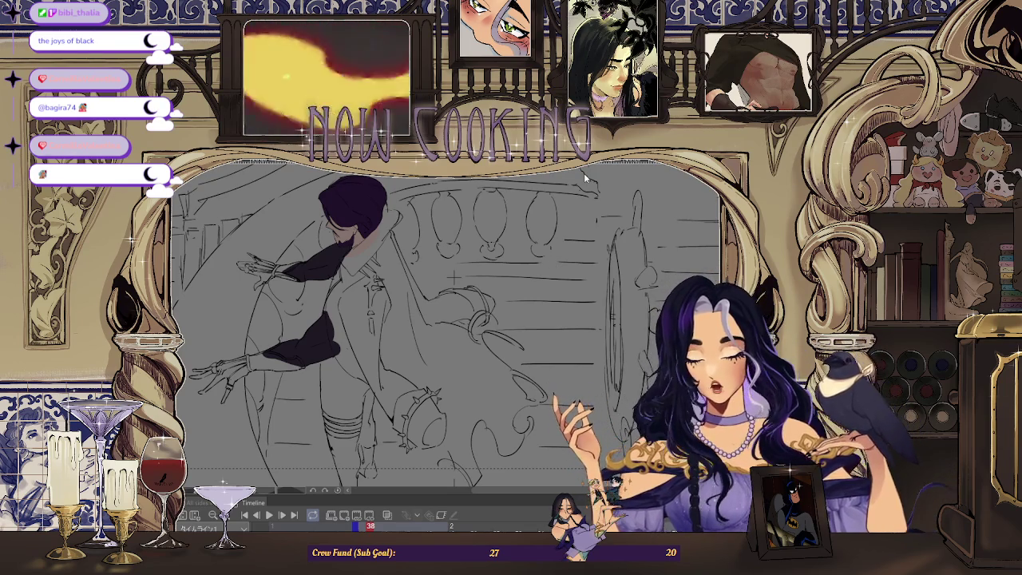
pyautogui.hotkey('ctrl', 'Tab')
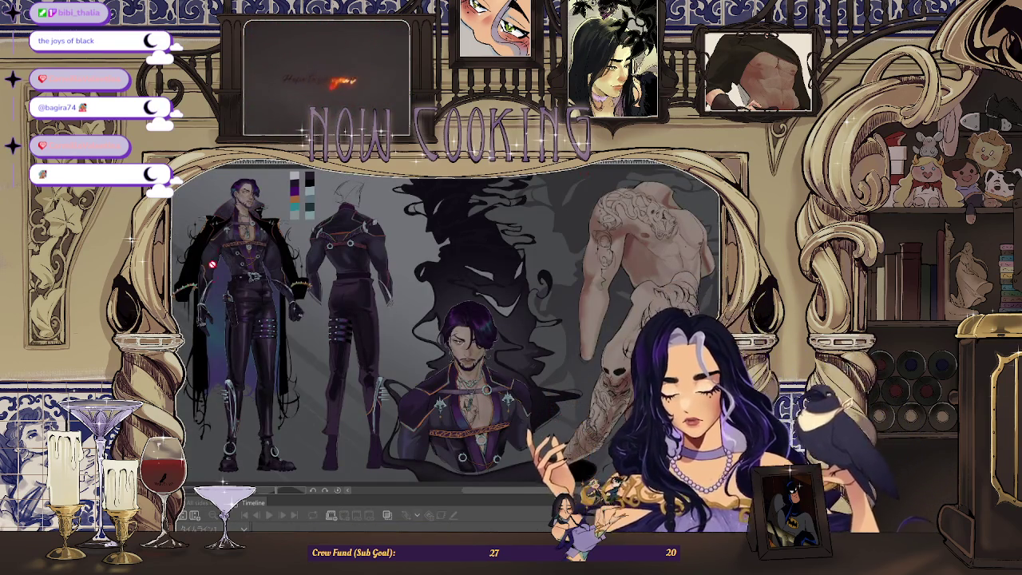
pyautogui.scroll(2, 294, 292)
pyautogui.scroll(5, 294, 293)
pyautogui.scroll(1, 294, 292)
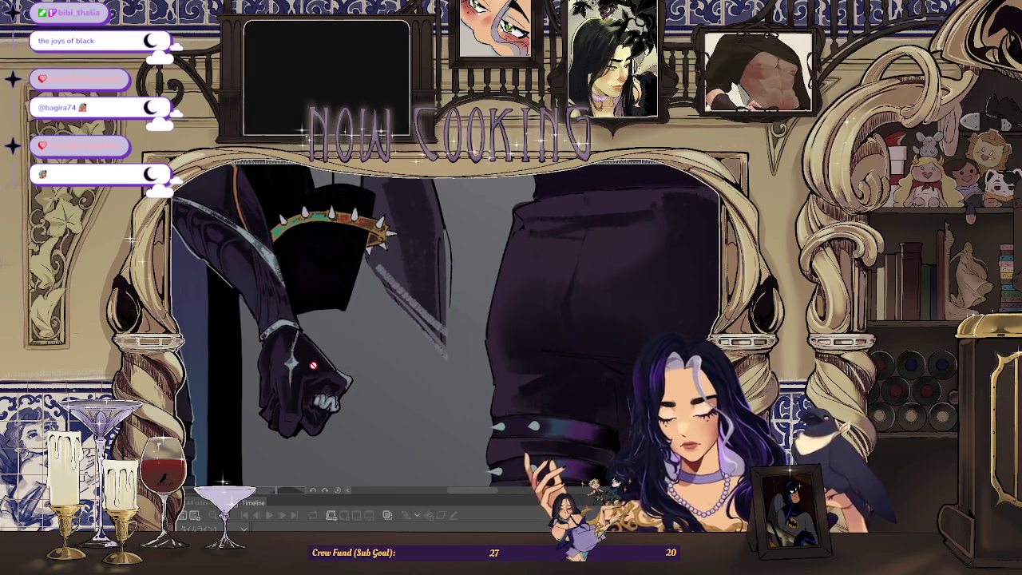
pyautogui.scroll(-3, 438, 368)
pyautogui.scroll(-3, 438, 368)
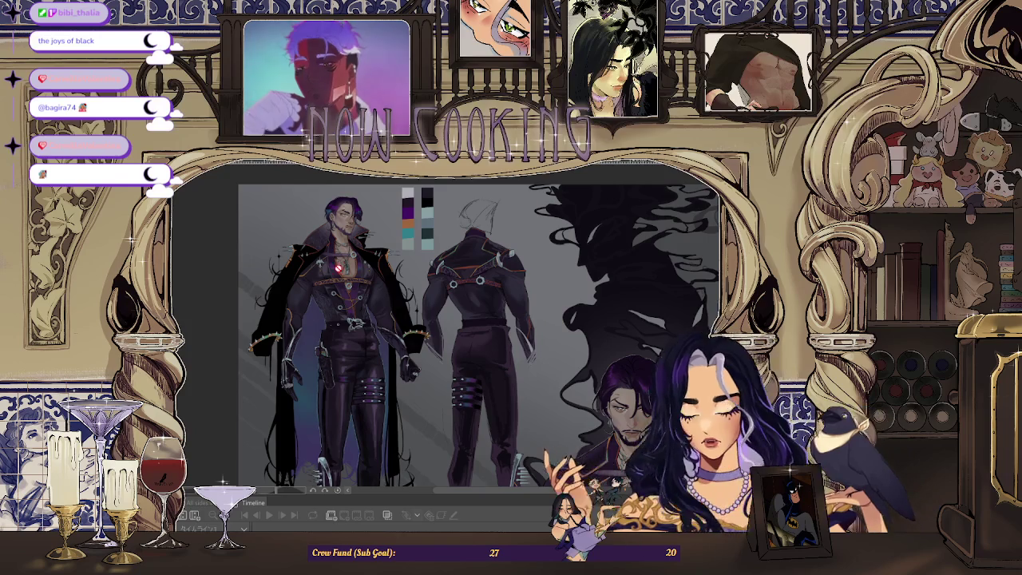
pyautogui.scroll(3, 300, 345)
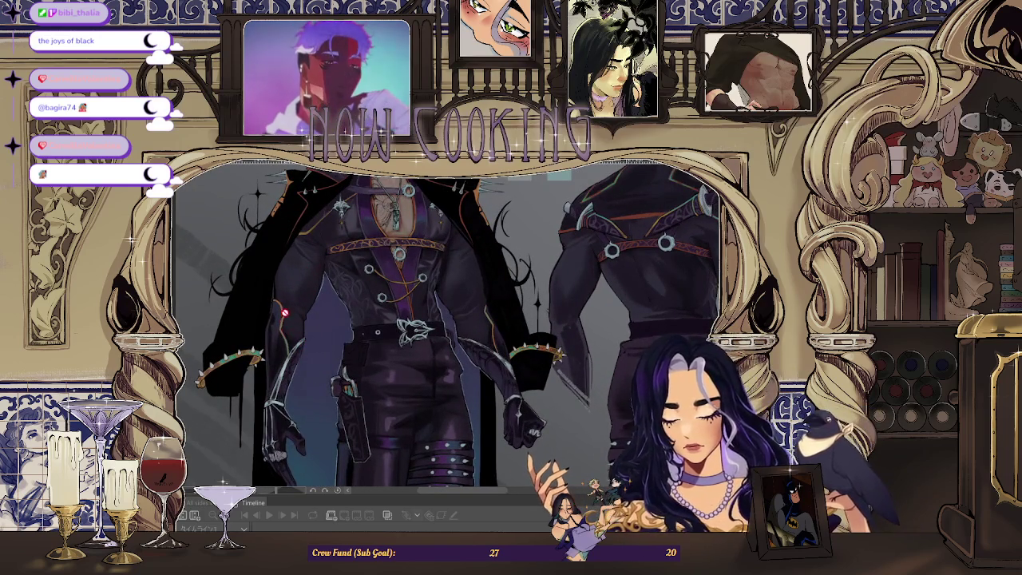
pyautogui.scroll(2, 283, 321)
pyautogui.scroll(-4, 264, 352)
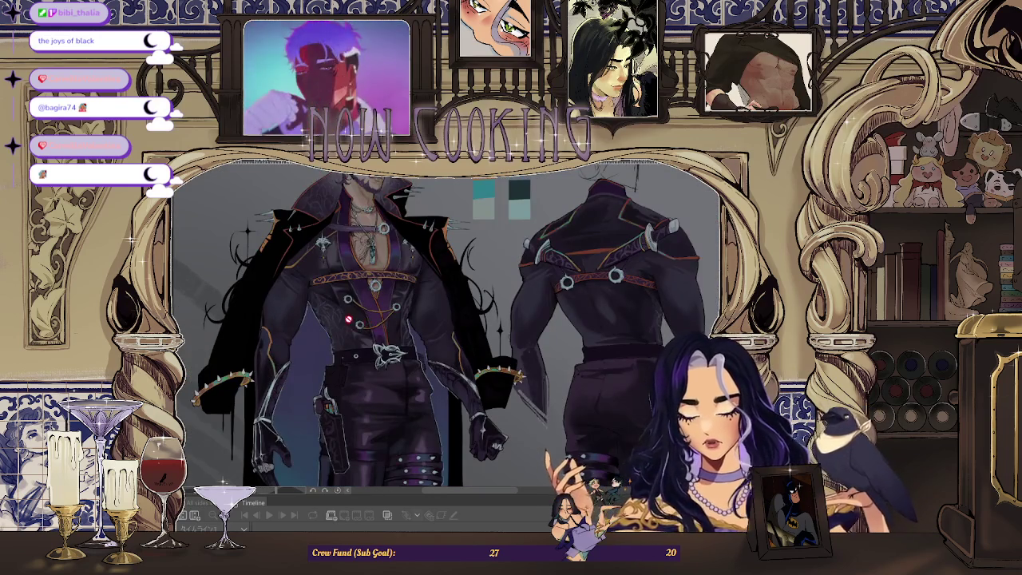
pyautogui.scroll(4, 264, 352)
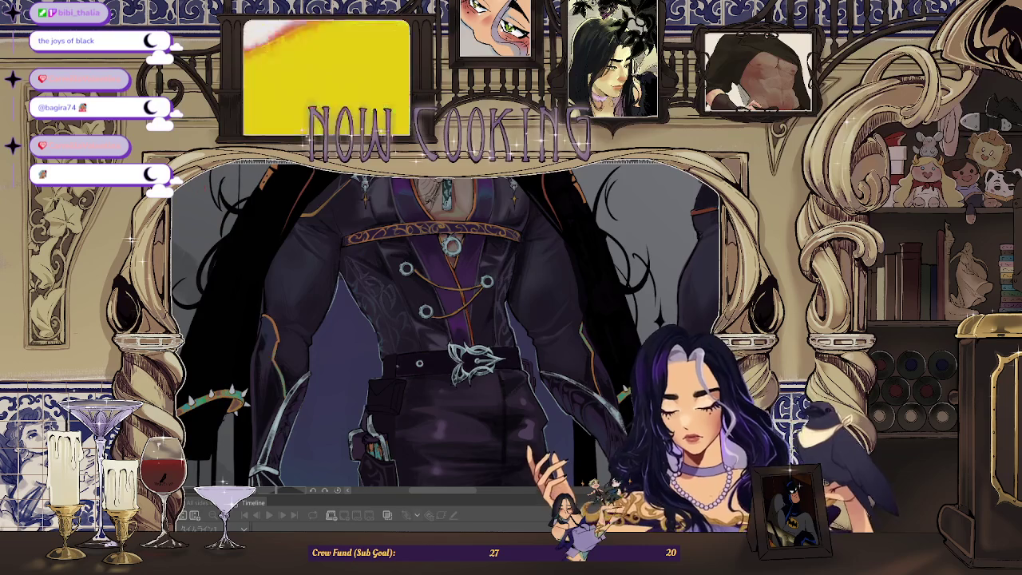
pyautogui.hotkey('ctrl', 'Tab')
# - Adjust the zoom on the sketch and step the timeline to frame 39
pyautogui.scroll(5, 271, 339)
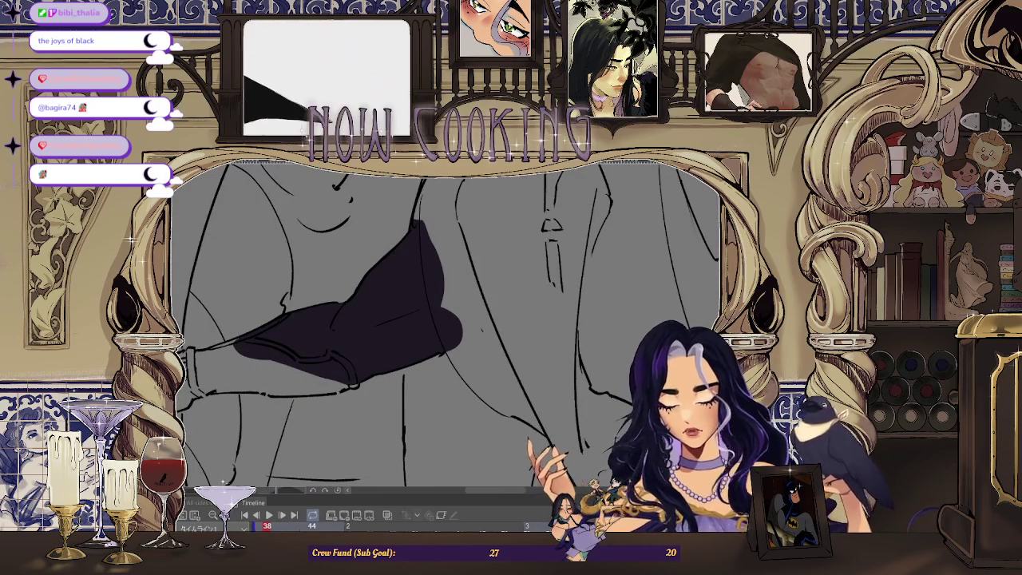
pyautogui.scroll(-3, 562, 249)
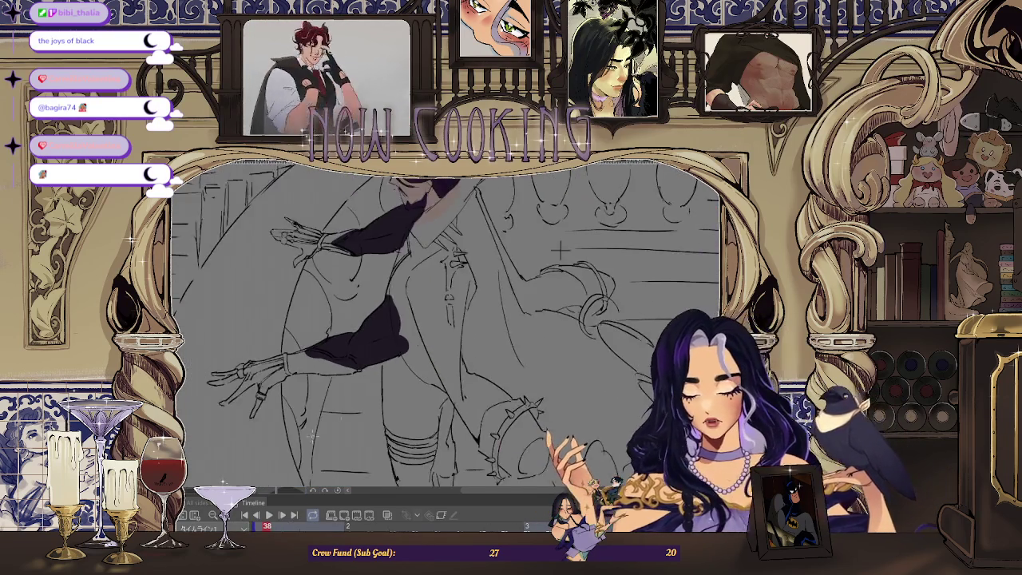
pyautogui.scroll(-2, 326, 431)
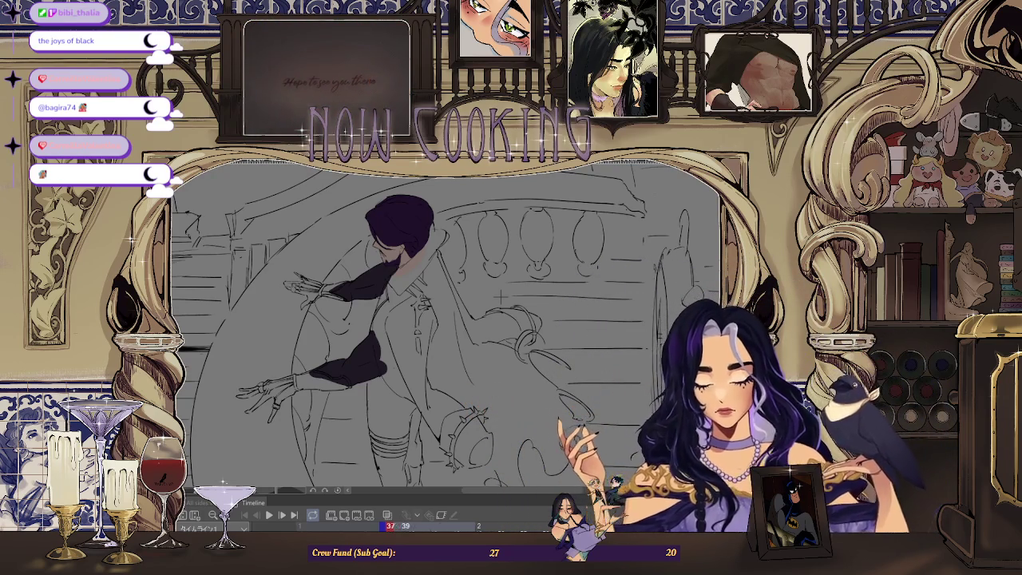
pyautogui.press('Right')
pyautogui.press('Right')
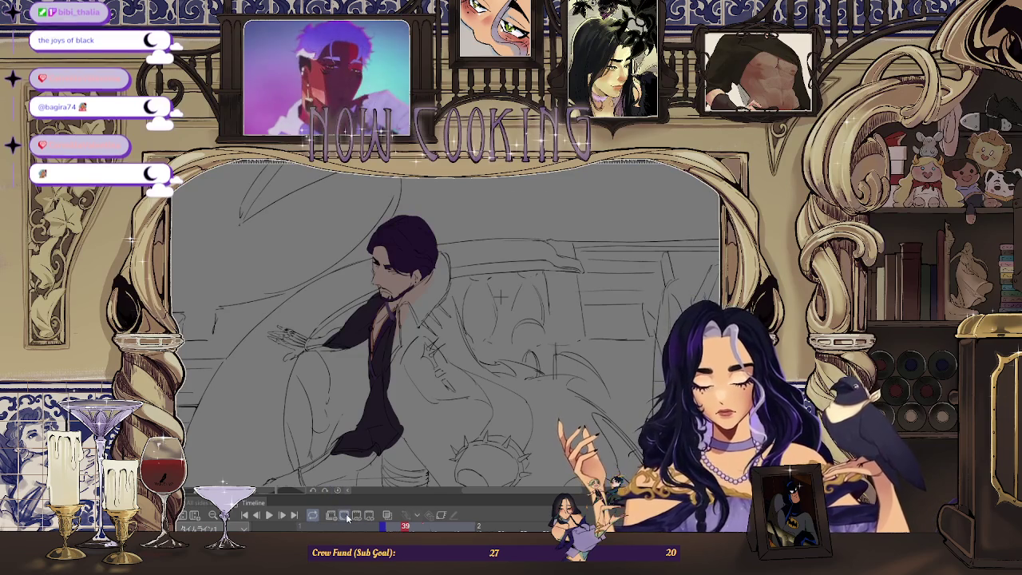
pyautogui.press('space')
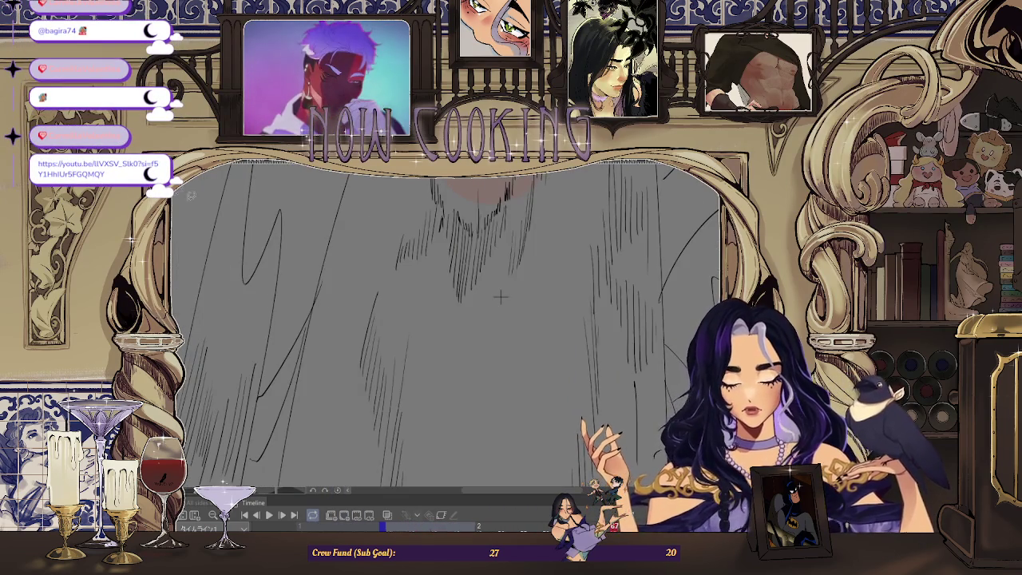
pyautogui.scroll(-3, 471, 265)
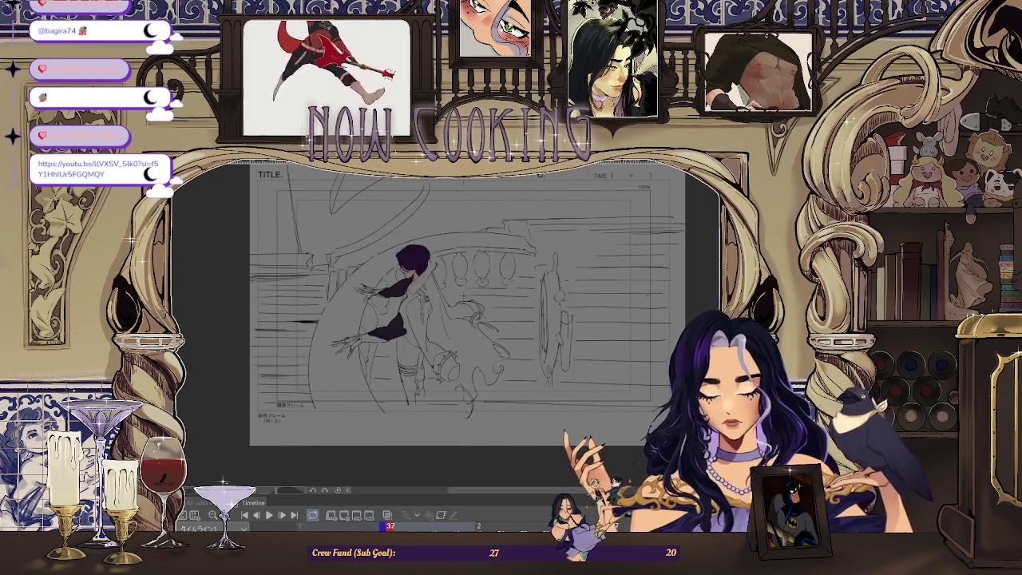
pyautogui.scroll(3, 497, 282)
pyautogui.scroll(2, 496, 282)
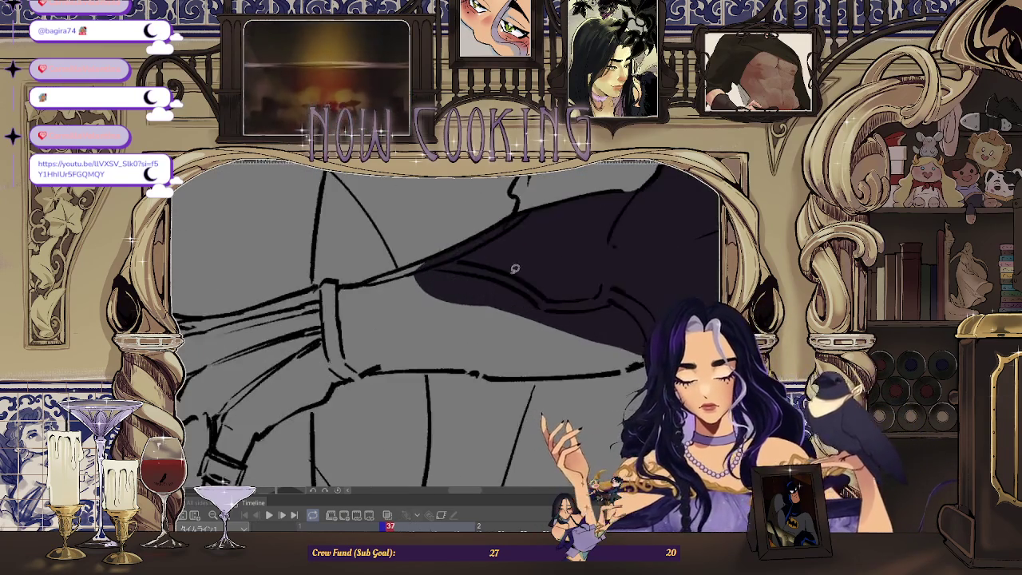
# - Lasso-fill two dark purple shadow shapes on the dark sleeve
pyautogui.scroll(2, 473, 387)
pyautogui.moveTo(345, 358); pyautogui.dragTo(453, 353)
pyautogui.moveTo(539, 415); pyautogui.dragTo(527, 361)
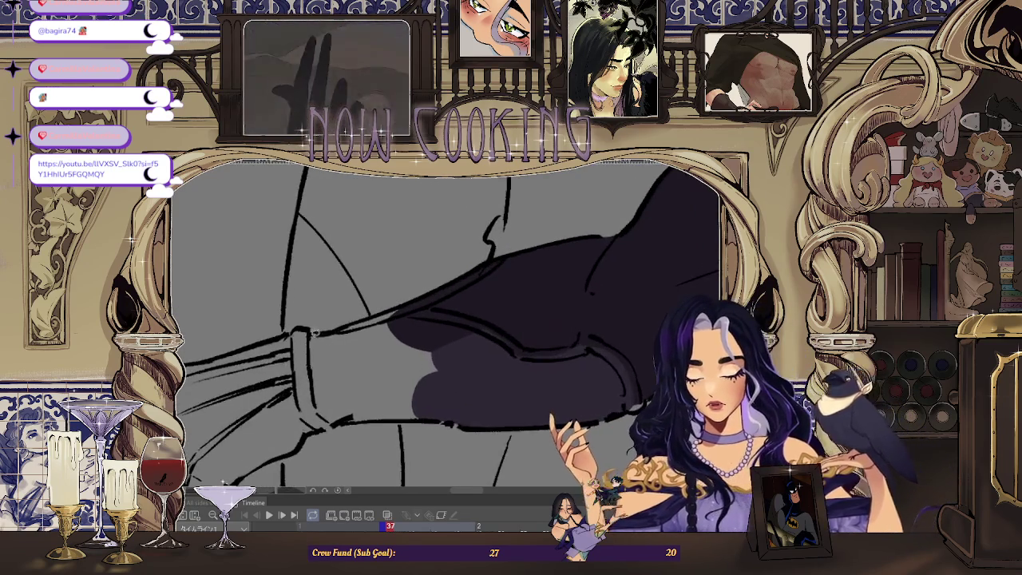
pyautogui.moveTo(559, 340); pyautogui.dragTo(450, 302)
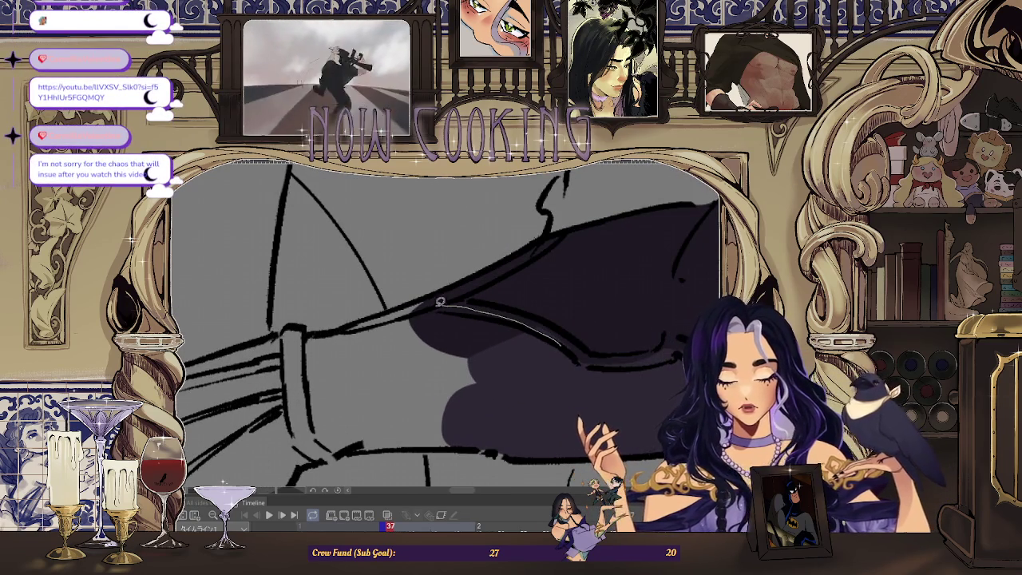
pyautogui.moveTo(527, 404)
pyautogui.mouseDown()
pyautogui.moveTo(511, 393)
pyautogui.moveTo(543, 399)
pyautogui.mouseUp()
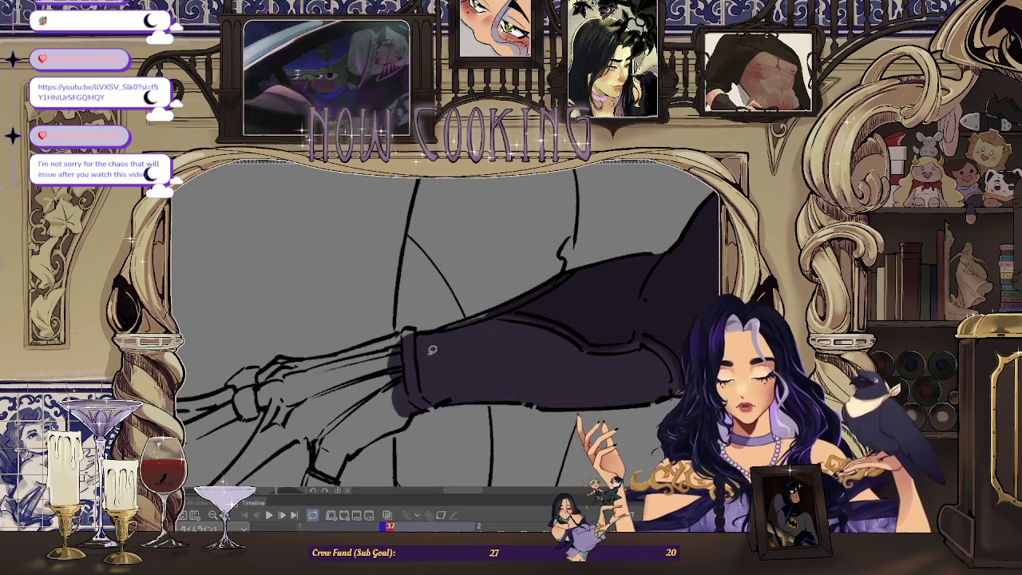
pyautogui.scroll(5, 523, 344)
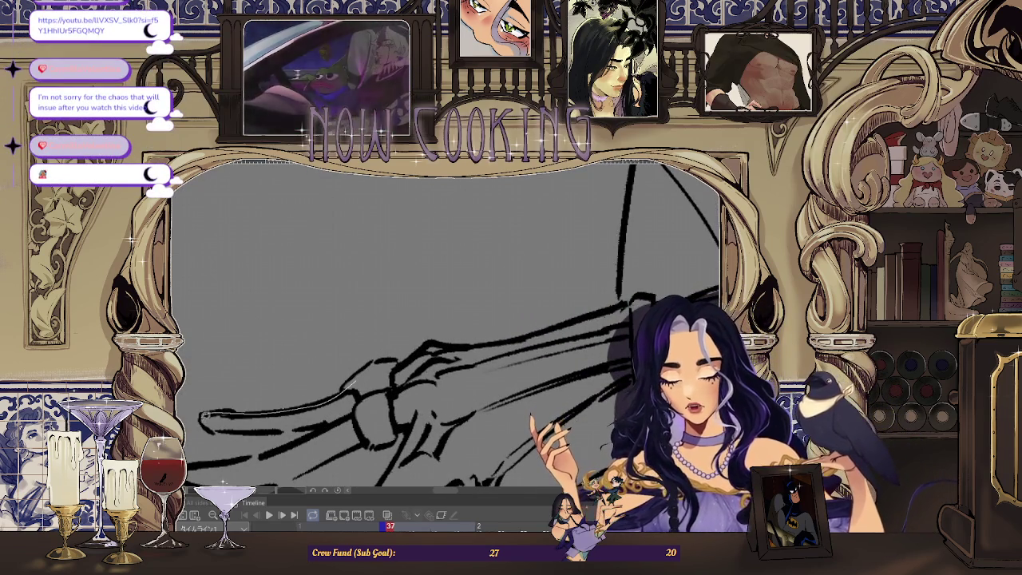
# - Fill dark purple shadow into the skeletal hand's lower fingers, rotating and zooming to check
pyautogui.moveTo(226, 429); pyautogui.dragTo(435, 380)
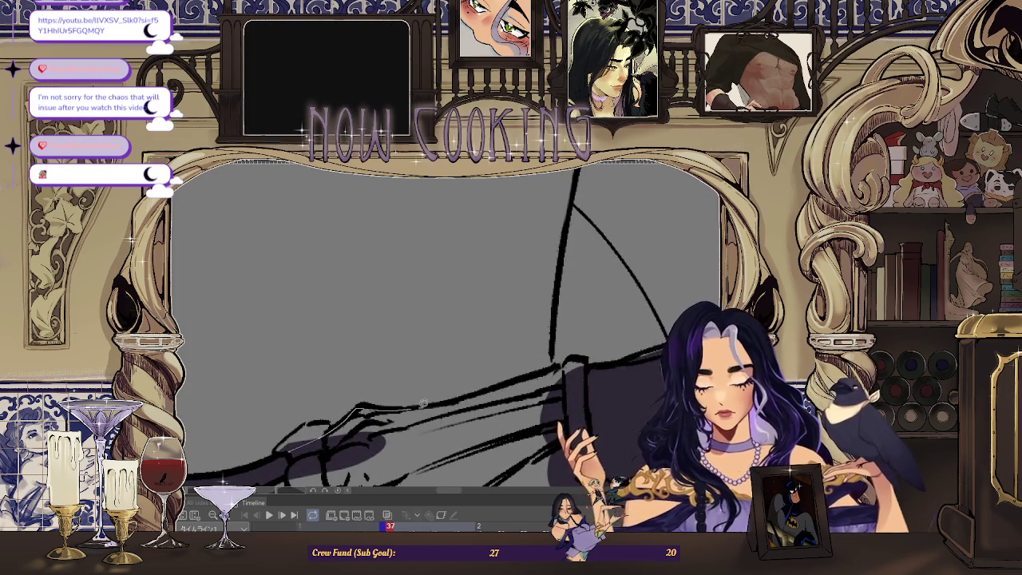
pyautogui.moveTo(593, 369); pyautogui.dragTo(406, 350)
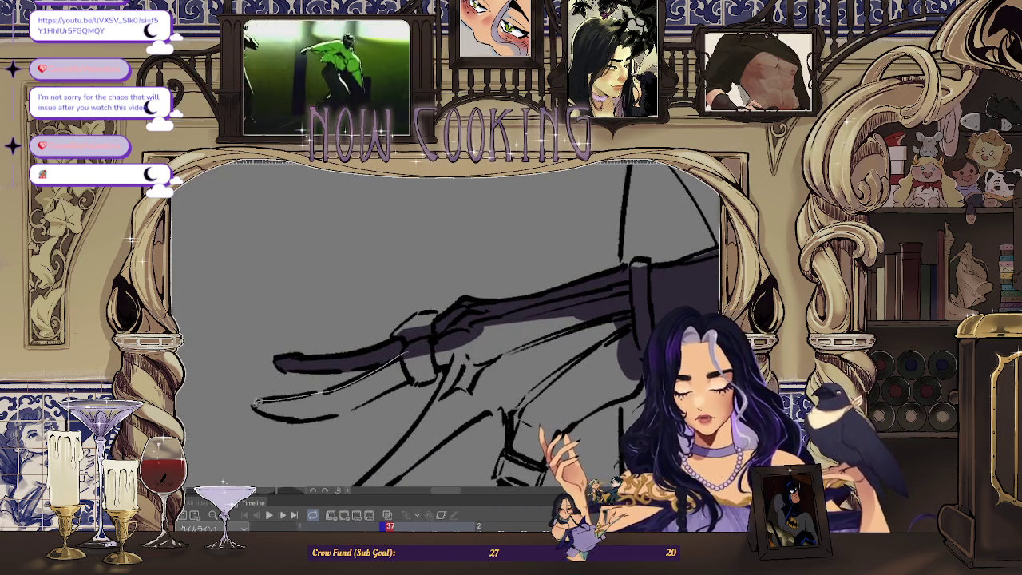
pyautogui.moveTo(432, 367); pyautogui.dragTo(423, 369)
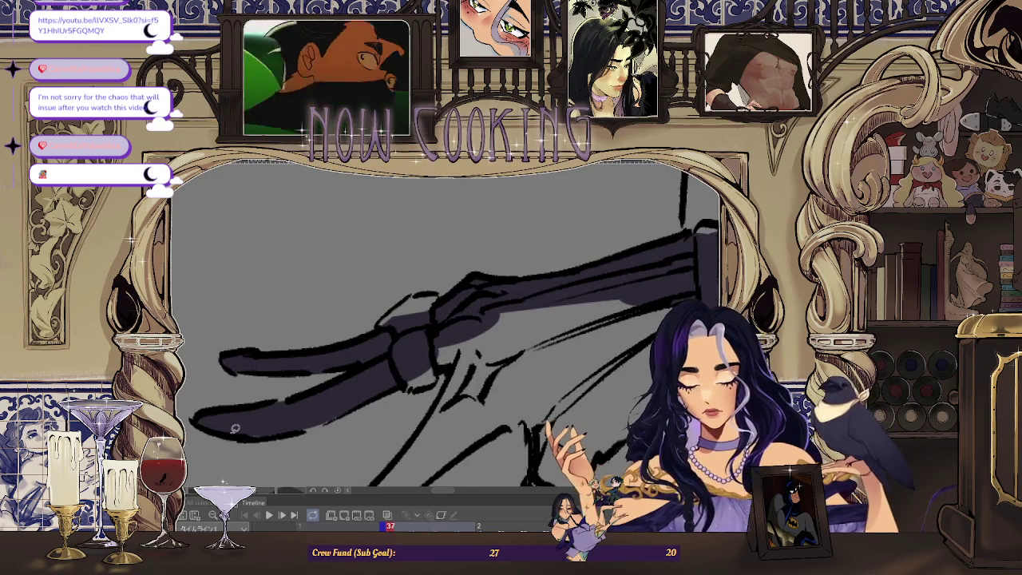
pyautogui.moveTo(295, 404)
pyautogui.mouseDown()
pyautogui.moveTo(382, 366)
pyautogui.moveTo(406, 342)
pyautogui.mouseUp()
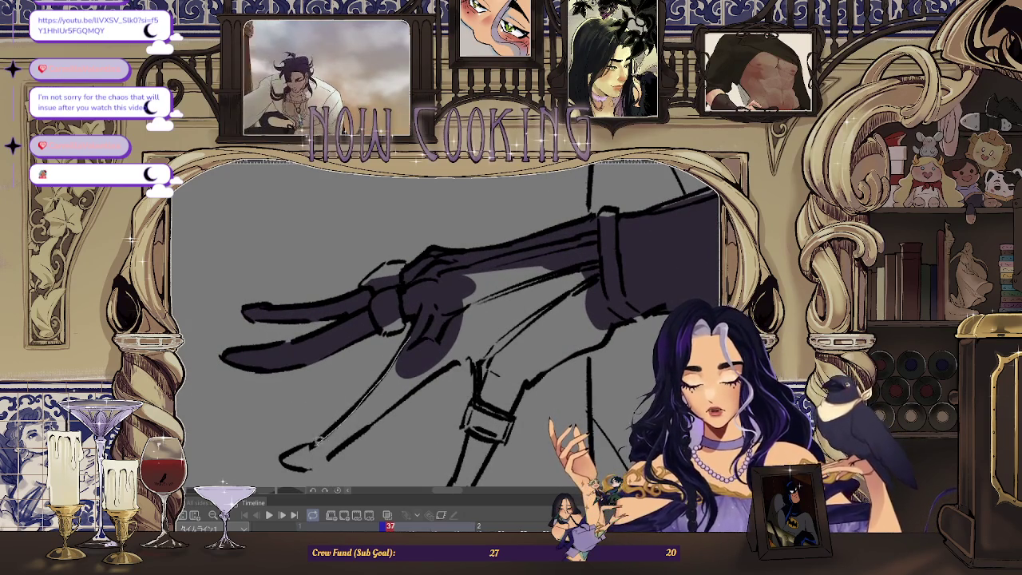
pyautogui.moveTo(334, 453); pyautogui.dragTo(361, 405)
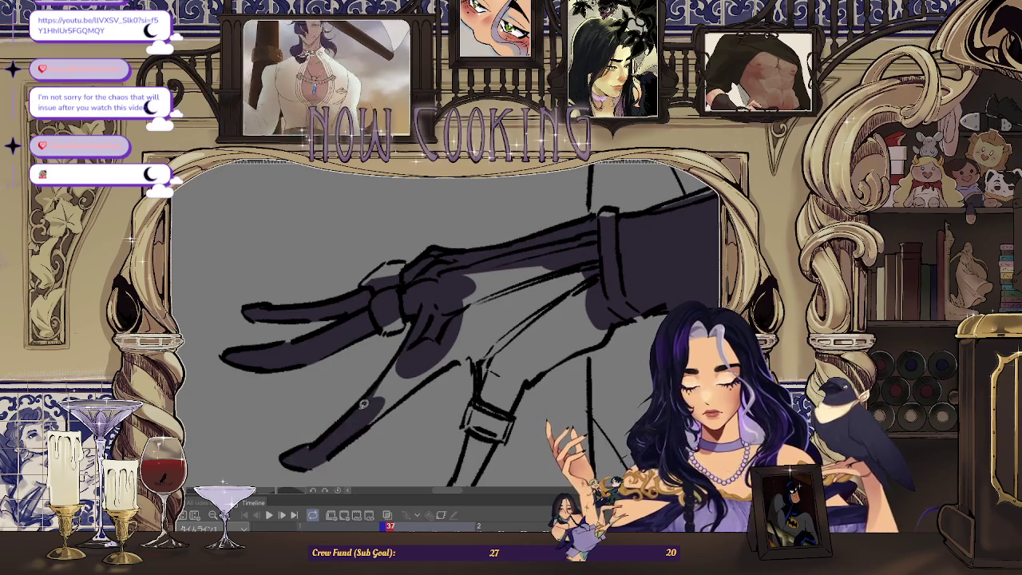
pyautogui.moveTo(321, 439); pyautogui.dragTo(367, 373)
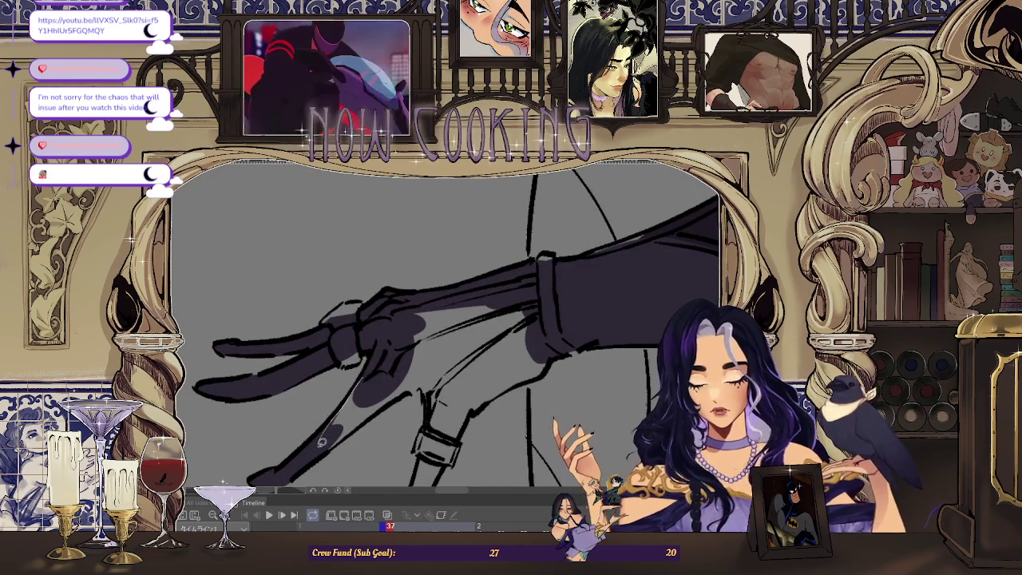
pyautogui.moveTo(322, 439); pyautogui.dragTo(377, 397)
pyautogui.moveTo(423, 369); pyautogui.dragTo(328, 445)
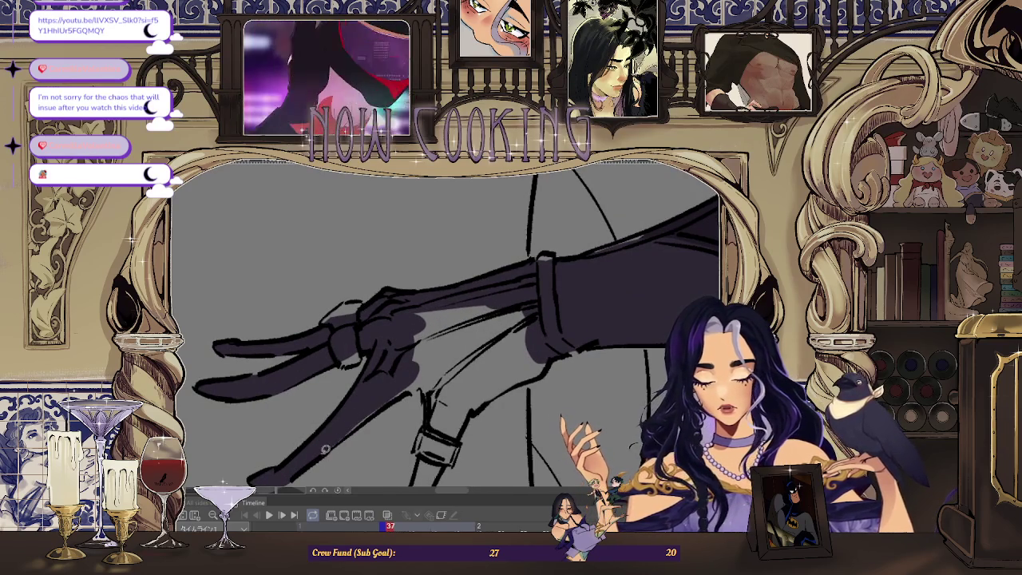
pyautogui.moveTo(410, 380)
pyautogui.mouseDown()
pyautogui.moveTo(397, 329)
pyautogui.moveTo(333, 318)
pyautogui.moveTo(344, 344)
pyautogui.moveTo(301, 383)
pyautogui.mouseUp()
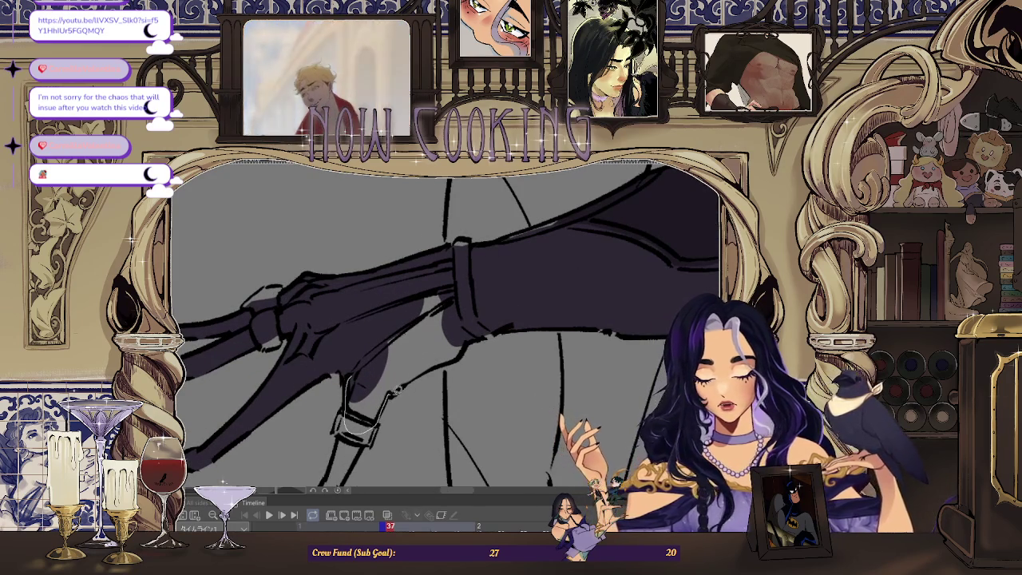
pyautogui.moveTo(356, 328); pyautogui.dragTo(368, 359)
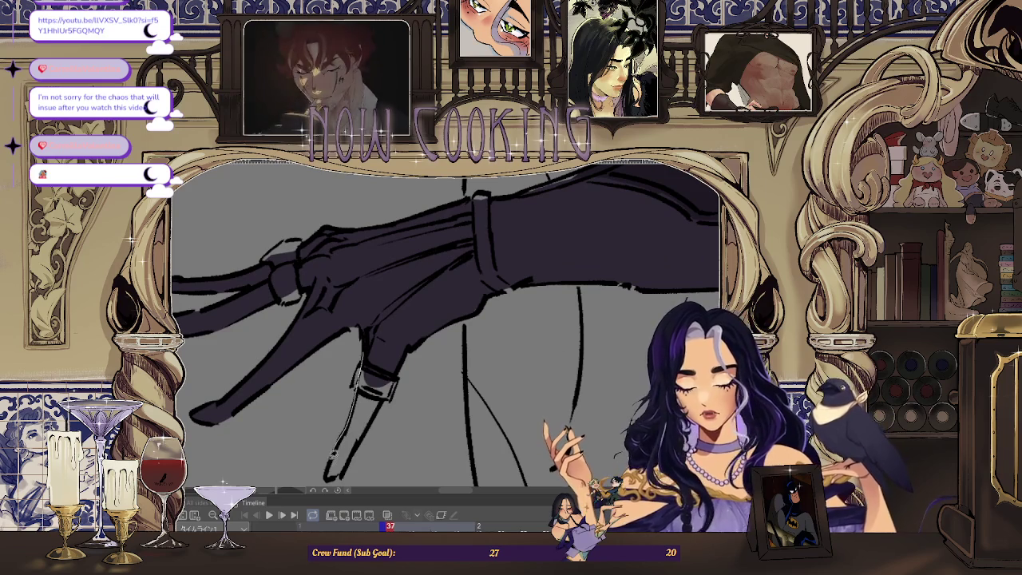
pyautogui.moveTo(360, 440)
pyautogui.mouseDown()
pyautogui.moveTo(296, 399)
pyautogui.moveTo(391, 408)
pyautogui.mouseUp()
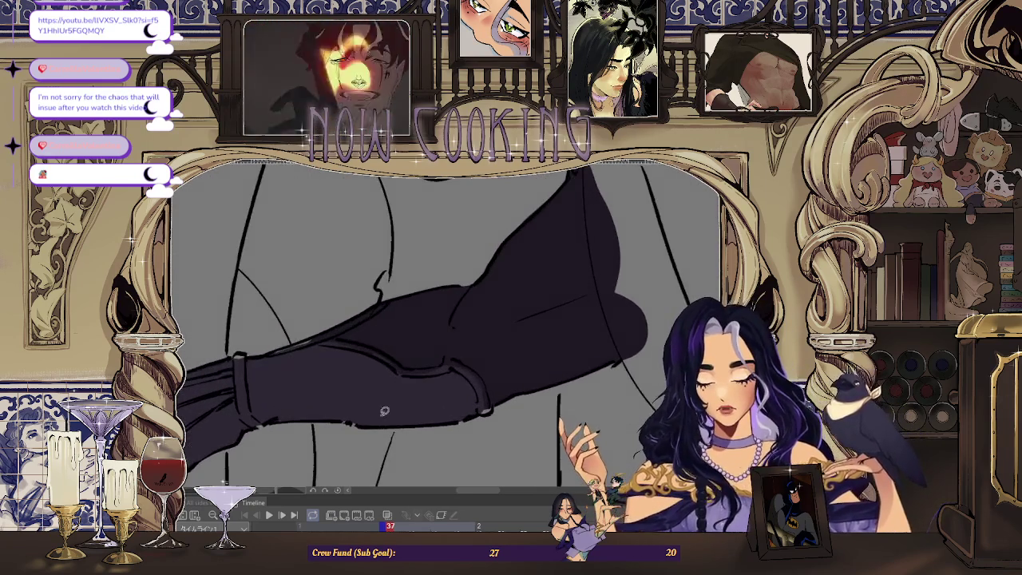
pyautogui.moveTo(322, 388); pyautogui.dragTo(315, 413)
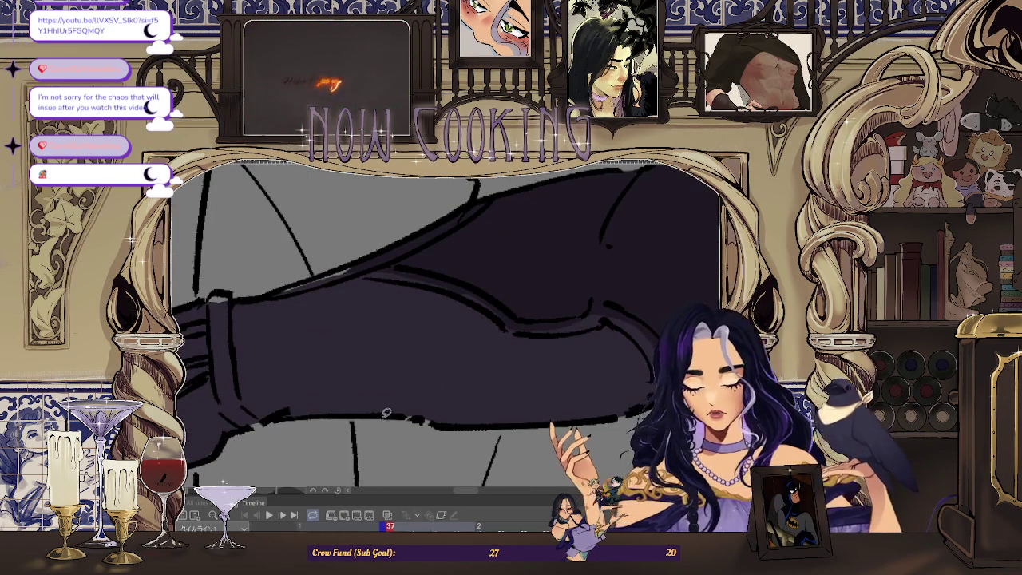
pyautogui.moveTo(519, 410)
pyautogui.mouseDown()
pyautogui.moveTo(440, 408)
pyautogui.moveTo(511, 199)
pyautogui.moveTo(364, 377)
pyautogui.mouseUp()
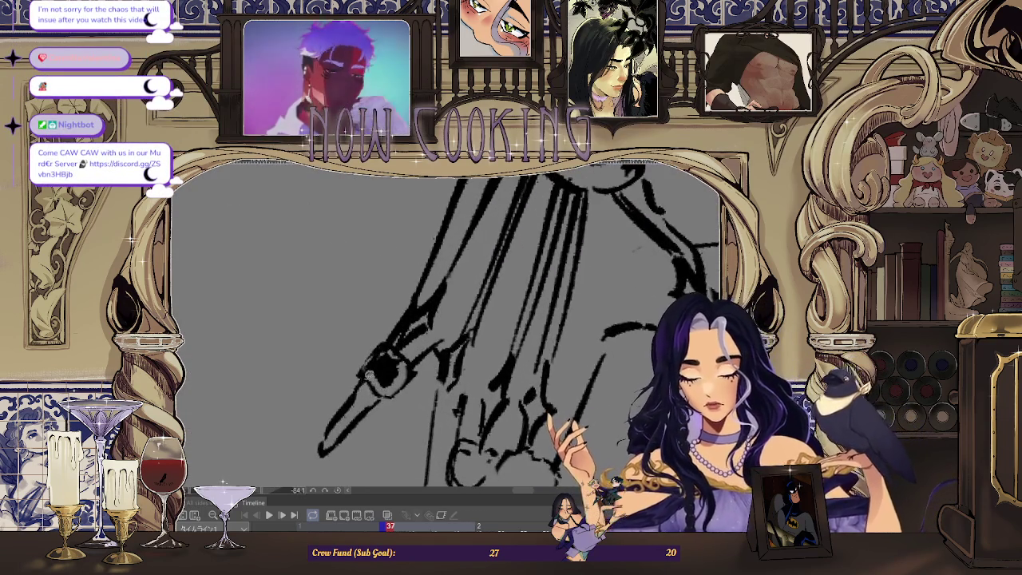
# - Angle the view onto the second skeletal hand and fill its long fingers and palm dark purple
pyautogui.moveTo(364, 376)
pyautogui.mouseDown()
pyautogui.moveTo(383, 343)
pyautogui.moveTo(367, 375)
pyautogui.mouseUp()
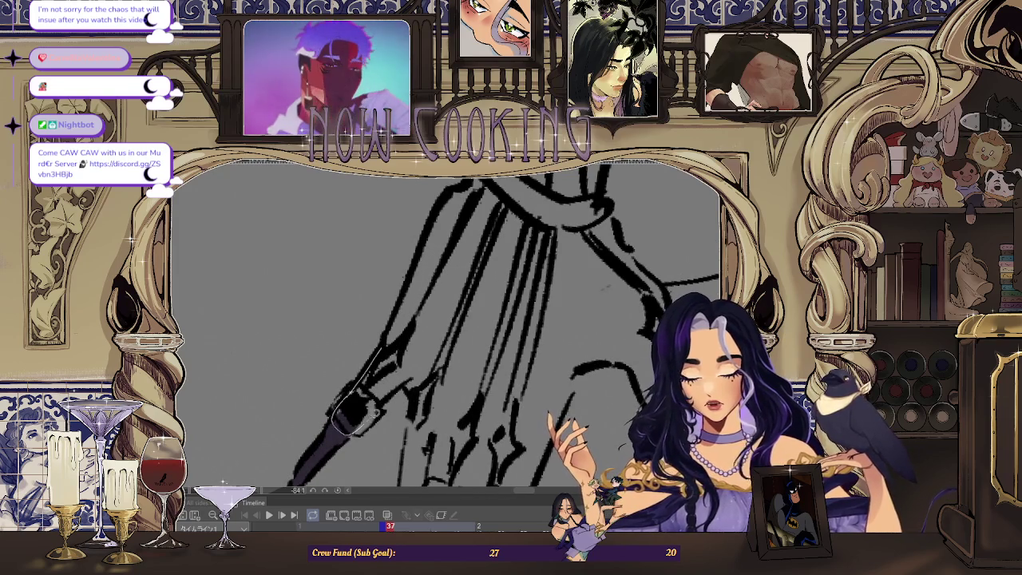
pyautogui.moveTo(435, 321)
pyautogui.mouseDown()
pyautogui.moveTo(415, 304)
pyautogui.moveTo(399, 336)
pyautogui.mouseUp()
pyautogui.scroll(2, 447, 327)
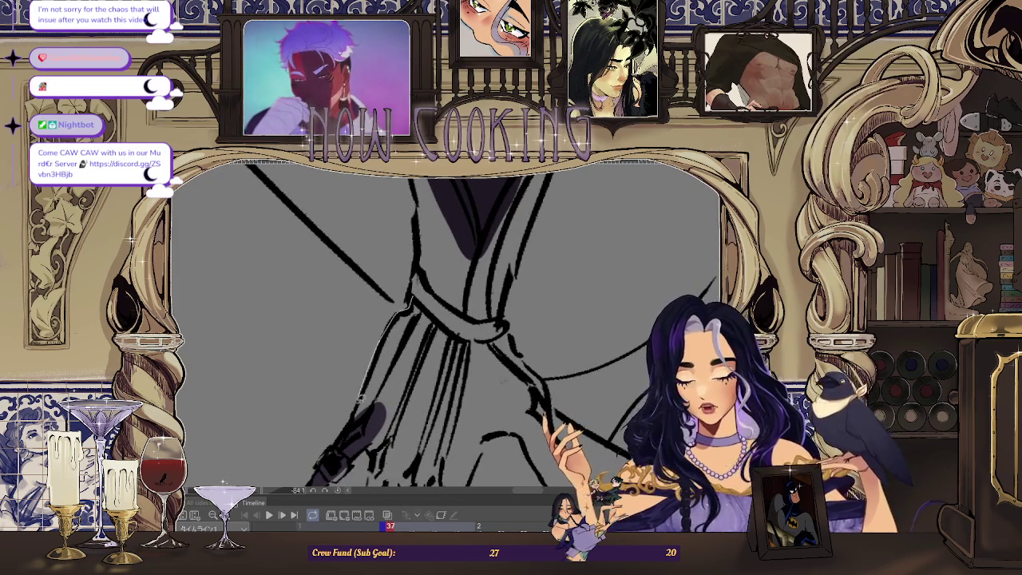
pyautogui.moveTo(503, 382); pyautogui.dragTo(477, 298)
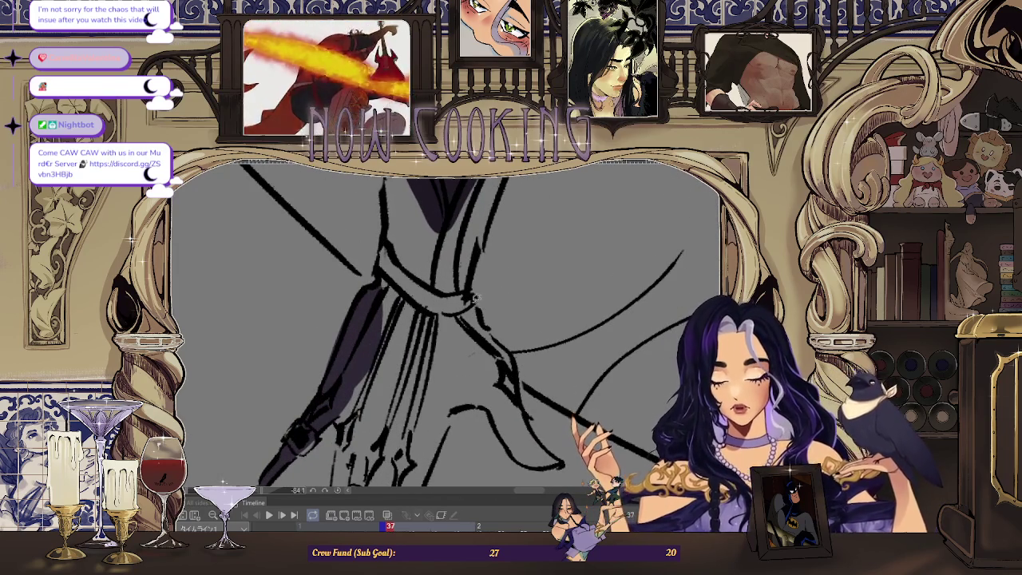
pyautogui.moveTo(517, 355); pyautogui.dragTo(505, 358)
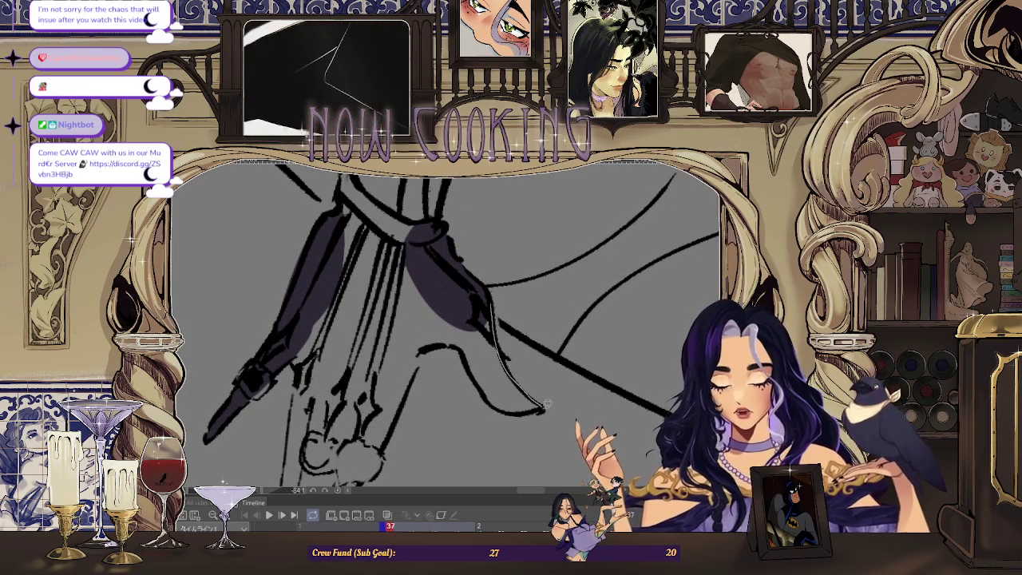
pyautogui.click(482, 381)
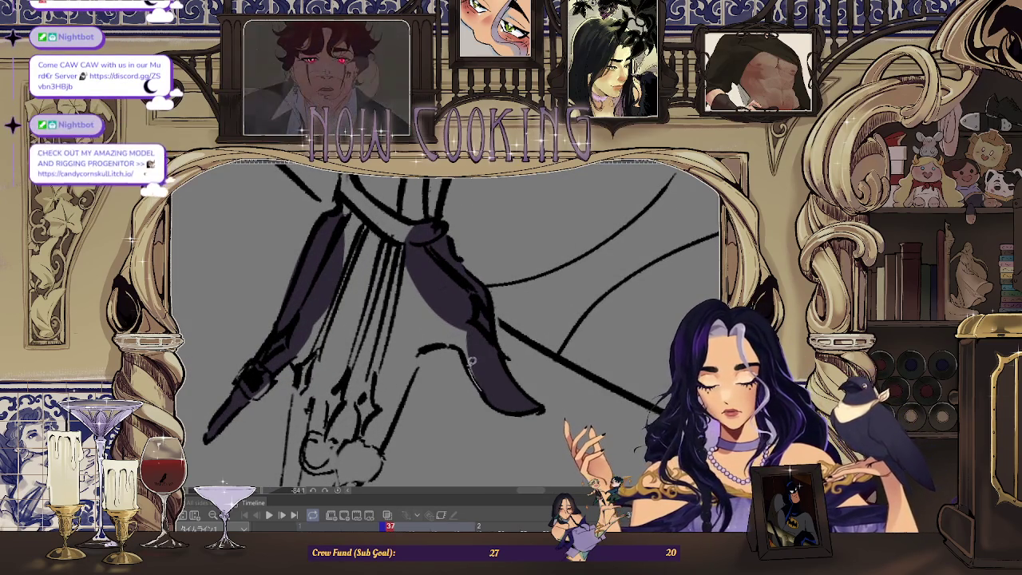
pyautogui.moveTo(463, 303); pyautogui.dragTo(413, 318)
# - Rotate the view closer to the hand and bring up the coloured character reference sheet
pyautogui.moveTo(421, 199); pyautogui.dragTo(363, 309)
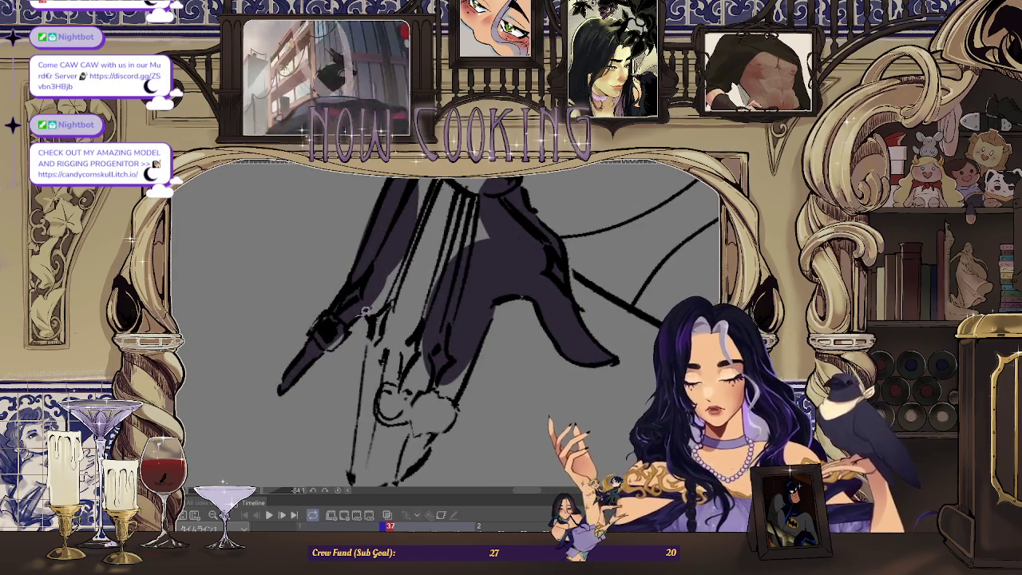
pyautogui.moveTo(426, 311); pyautogui.dragTo(378, 306)
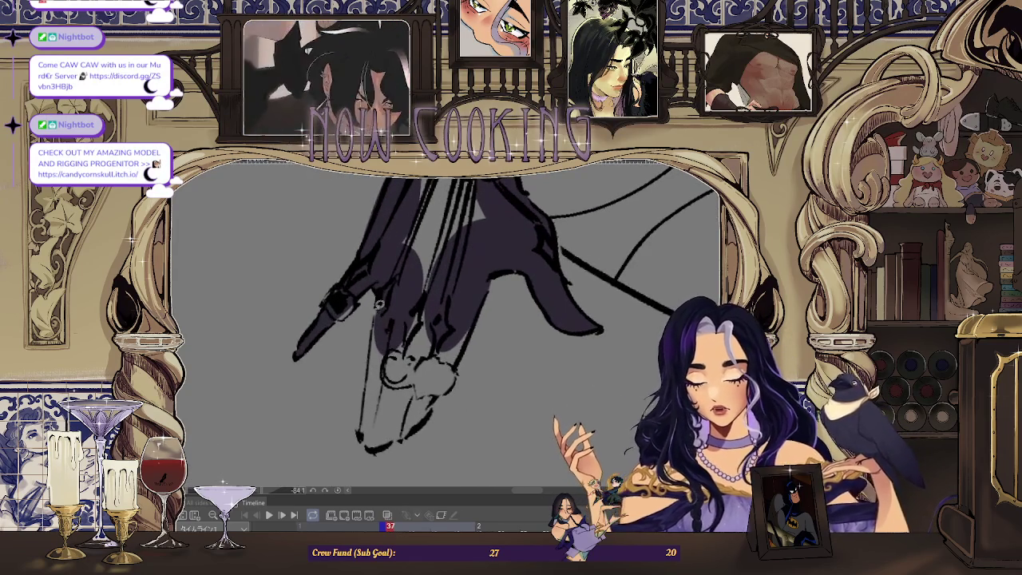
pyautogui.moveTo(367, 390); pyautogui.dragTo(375, 399)
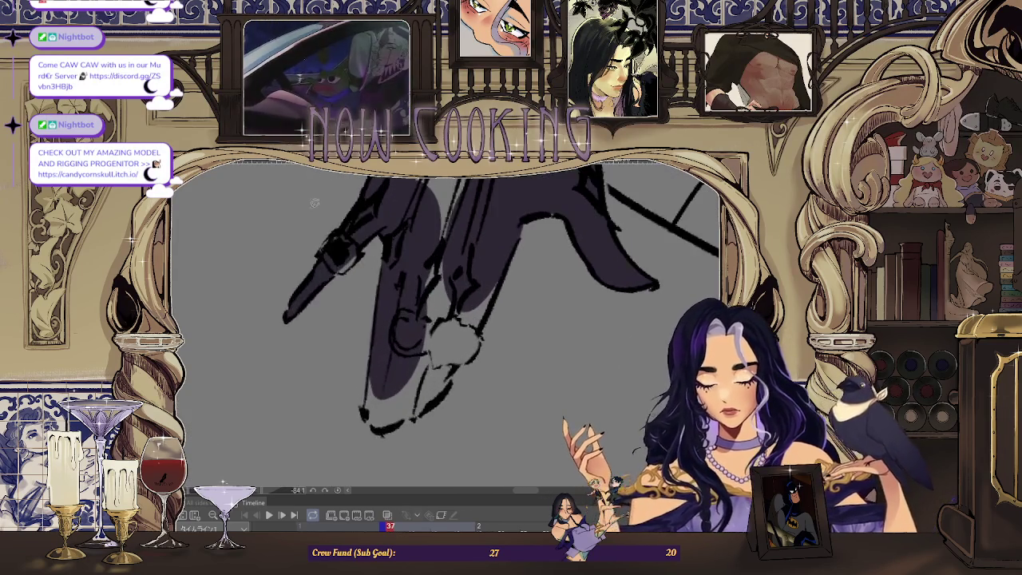
pyautogui.hotkey('ctrl', 'Tab')
pyautogui.scroll(3, 382, 403)
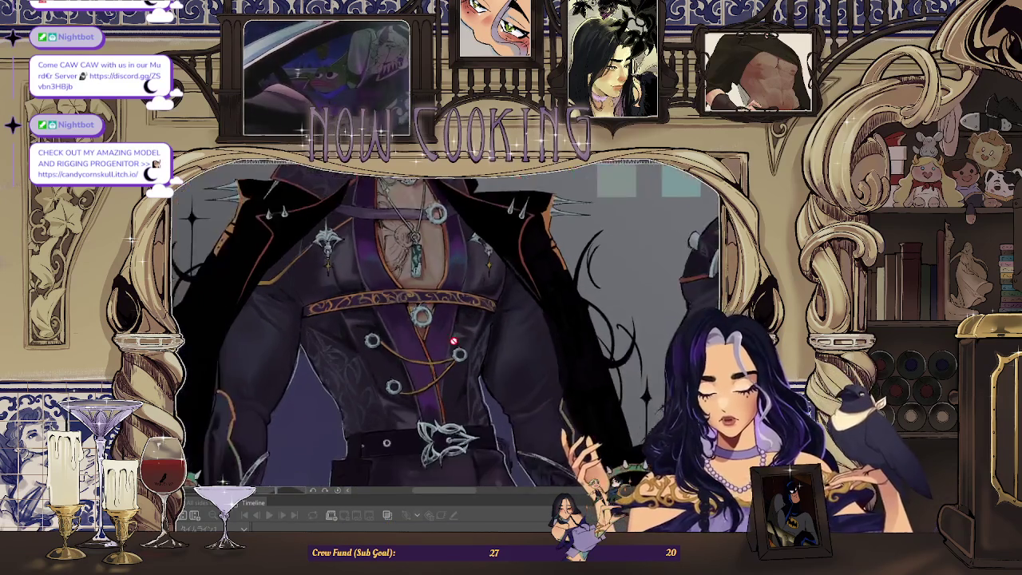
pyautogui.scroll(-3, 558, 252)
pyautogui.scroll(5, 299, 354)
pyautogui.scroll(-3, 303, 331)
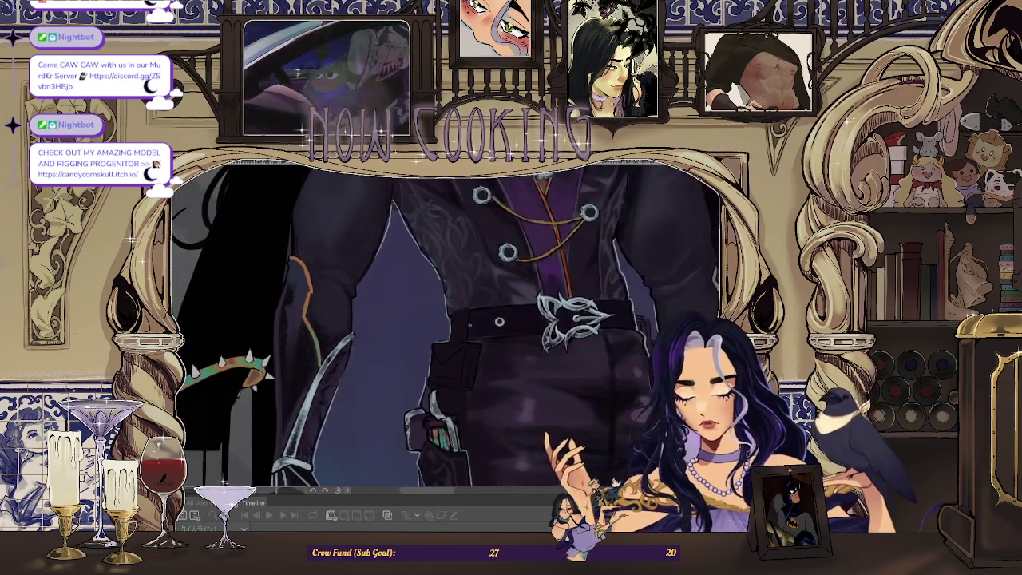
pyautogui.scroll(4, 258, 354)
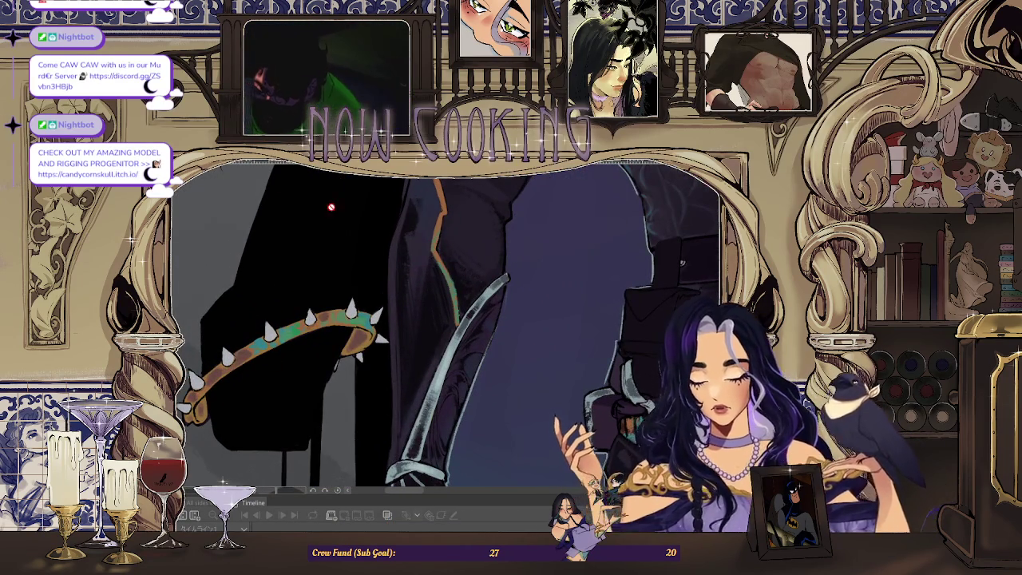
pyautogui.hotkey('ctrl', 'Tab')
pyautogui.scroll(3, 402, 376)
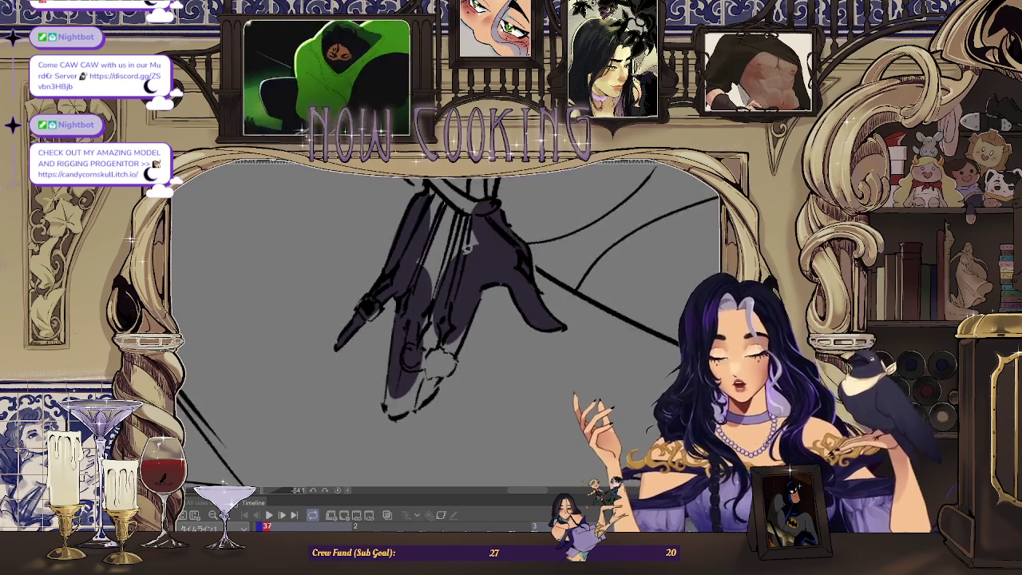
# - Lasso-fill dark purple shadow on the coat beside the leg and around the ankle knot
pyautogui.scroll(1, 401, 376)
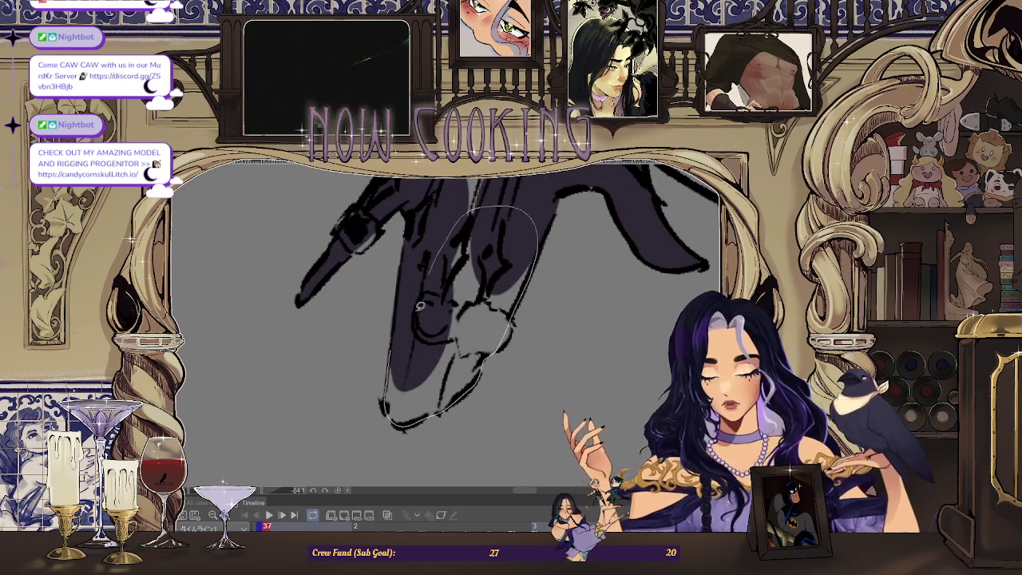
pyautogui.scroll(-3, 429, 278)
pyautogui.scroll(3, 391, 224)
pyautogui.scroll(2, 390, 225)
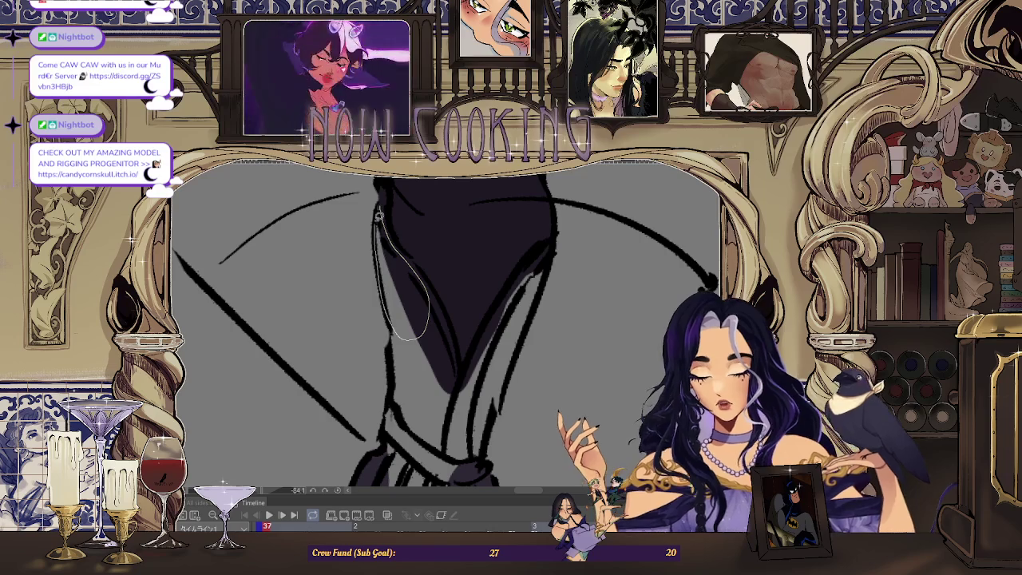
pyautogui.moveTo(378, 220); pyautogui.dragTo(380, 217)
pyautogui.scroll(2, 400, 208)
pyautogui.scroll(-2, 418, 252)
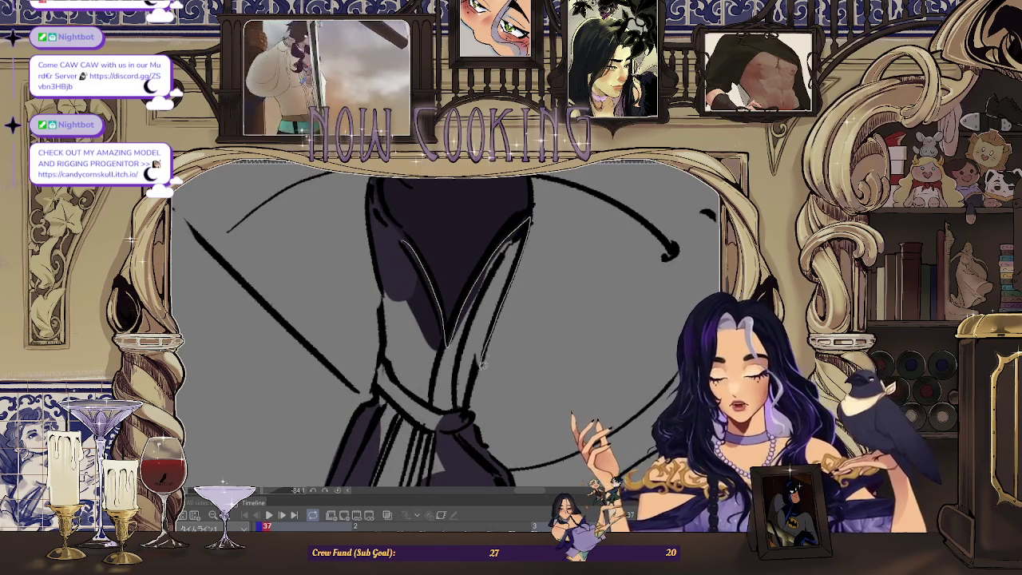
pyautogui.moveTo(394, 272); pyautogui.dragTo(409, 250)
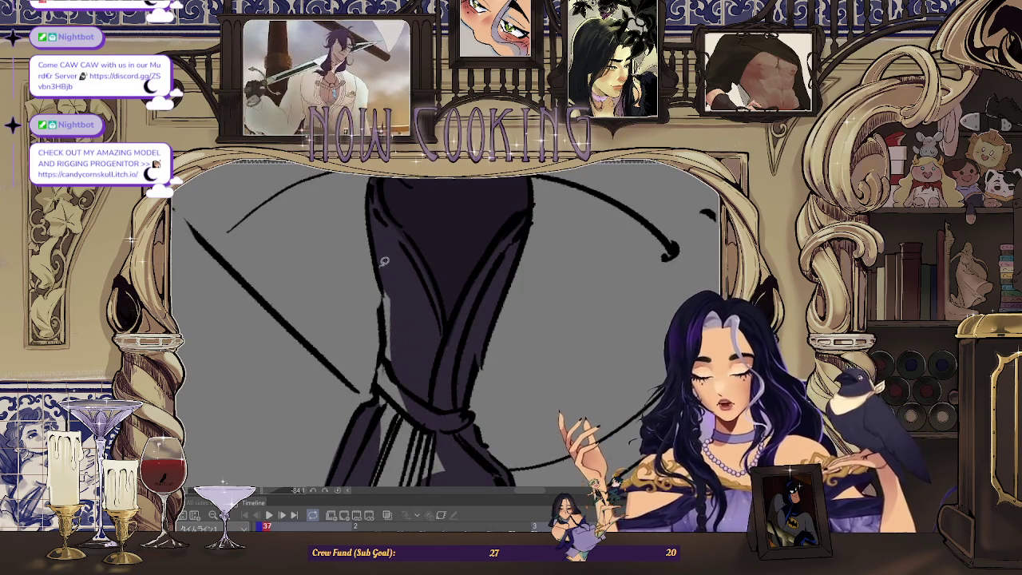
pyautogui.scroll(-3, 396, 255)
pyautogui.moveTo(399, 304); pyautogui.dragTo(382, 412)
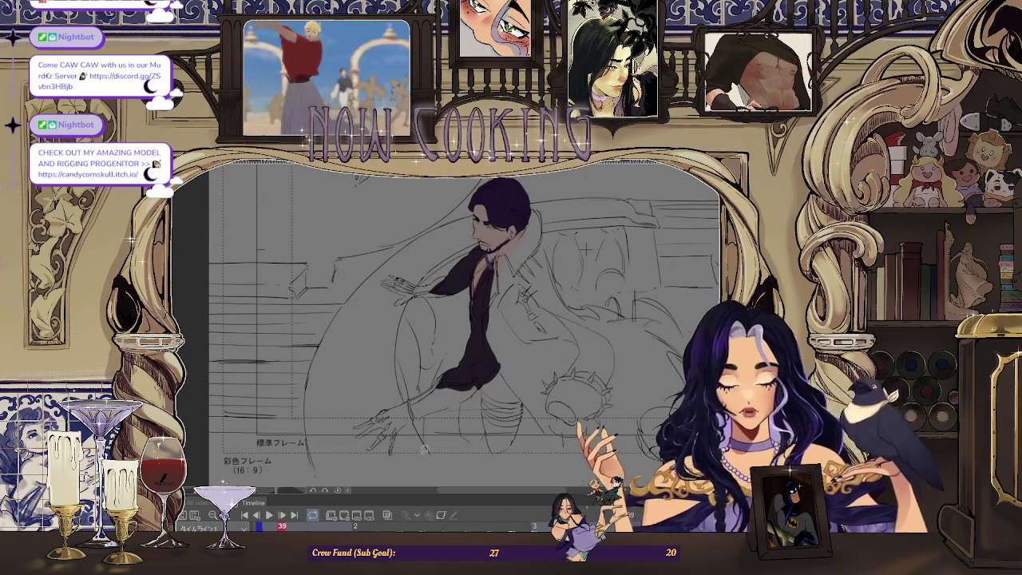
# - Zoom into the sleeve and fill a purple shadow shape just below it
pyautogui.scroll(3, 420, 361)
pyautogui.scroll(3, 456, 365)
pyautogui.scroll(2, 455, 351)
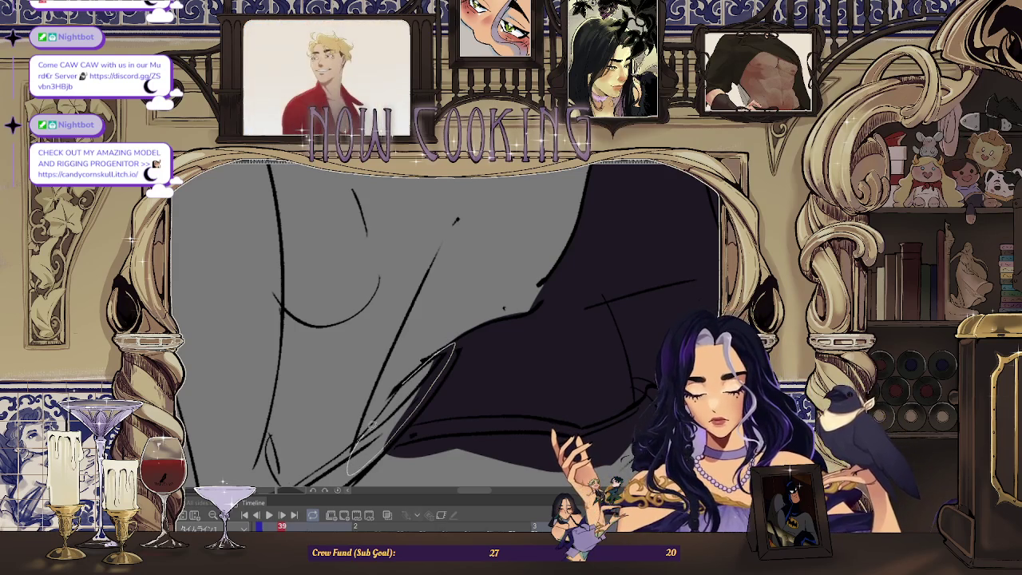
pyautogui.scroll(2, 397, 390)
pyautogui.scroll(2, 375, 392)
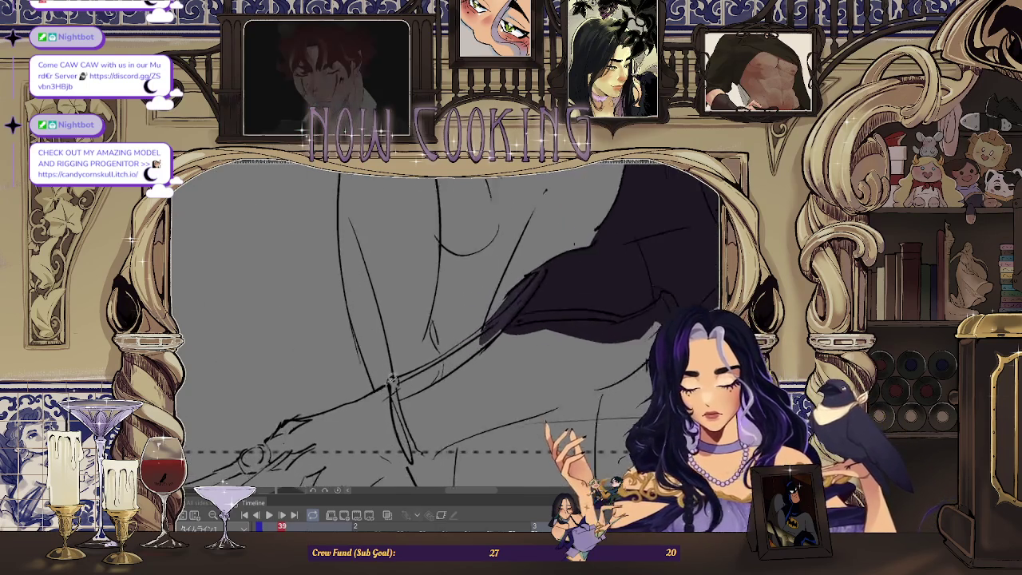
pyautogui.scroll(2, 400, 371)
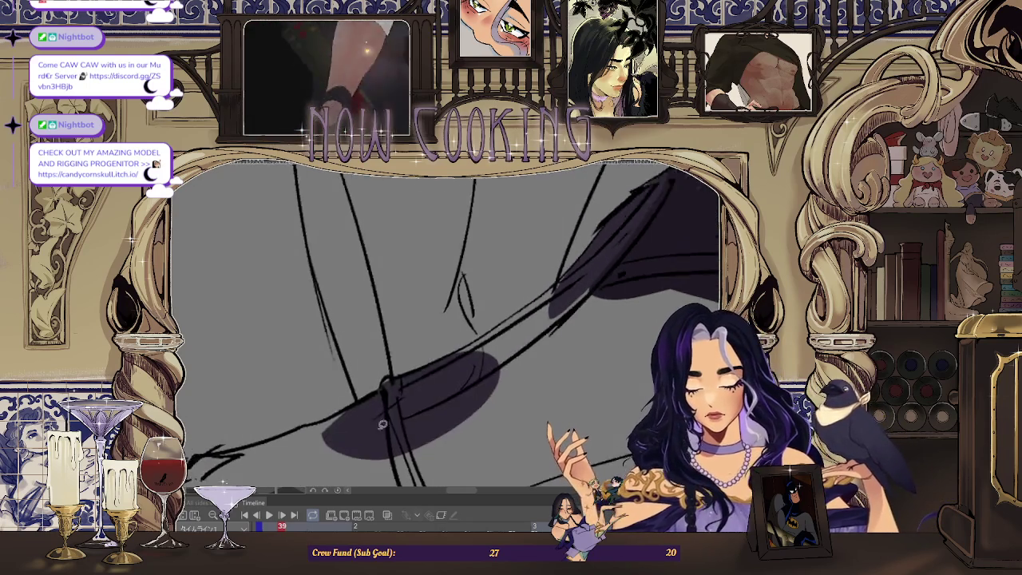
pyautogui.scroll(2, 411, 371)
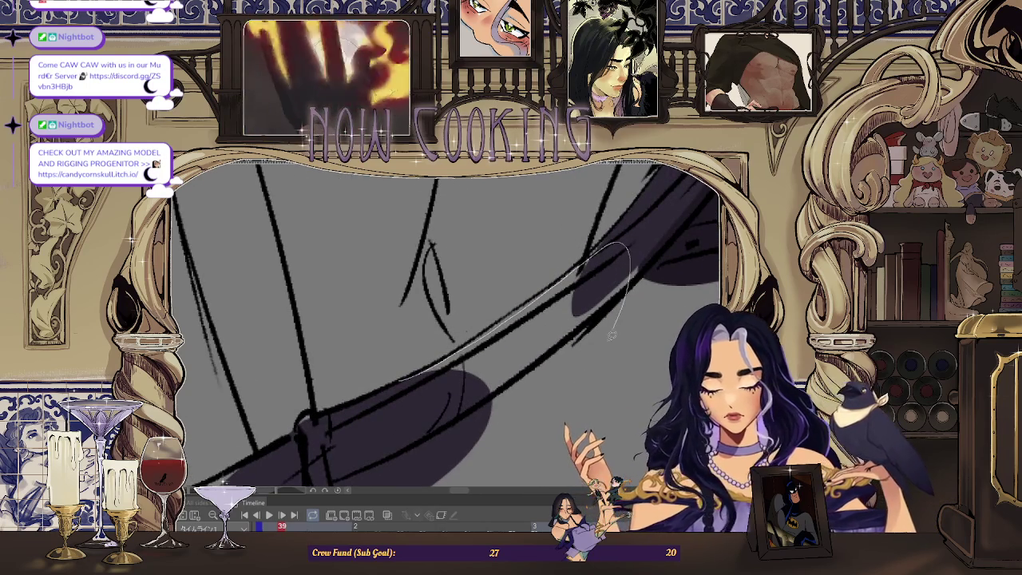
pyautogui.scroll(-2, 479, 327)
pyautogui.scroll(-2, 517, 297)
pyautogui.scroll(-2, 518, 297)
pyautogui.scroll(2, 514, 290)
pyautogui.scroll(2, 366, 377)
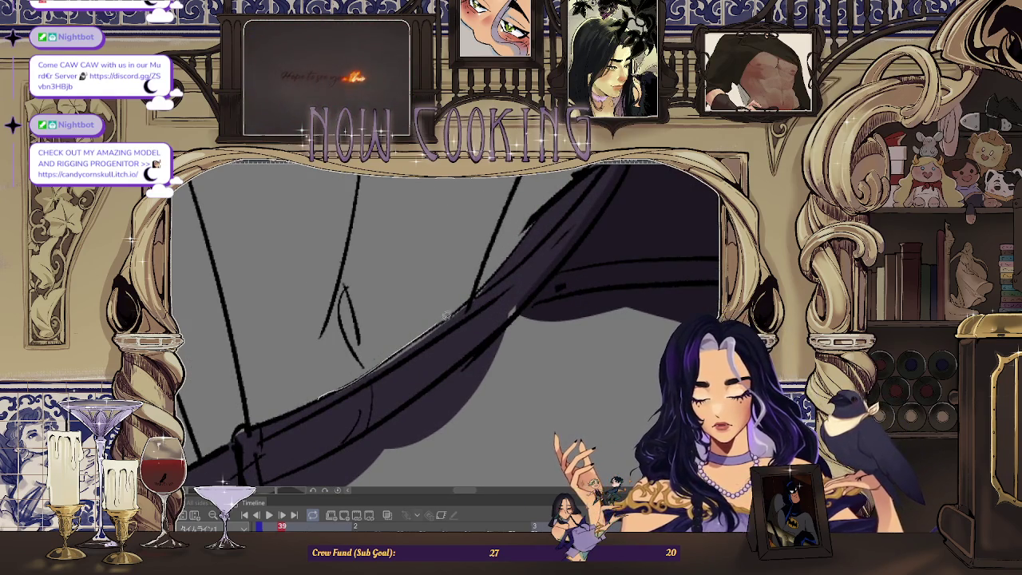
pyautogui.scroll(-1, 526, 255)
pyautogui.scroll(-2, 479, 304)
pyautogui.scroll(2, 418, 338)
pyautogui.scroll(2, 209, 372)
pyautogui.moveTo(332, 358); pyautogui.dragTo(327, 360)
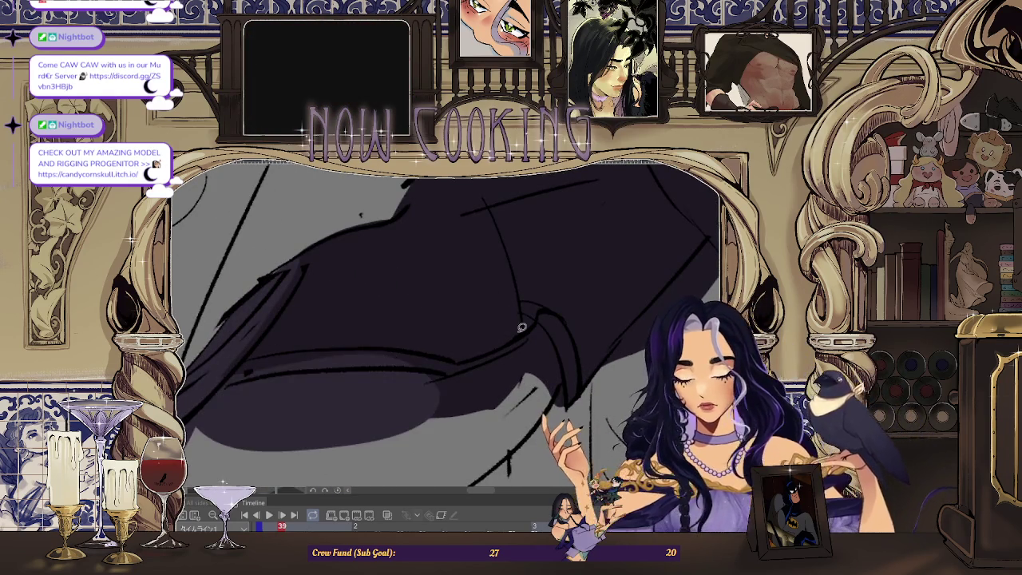
# - Extend the dark shadow along the sleeve's bottom edge and down toward the cuff
pyautogui.scroll(2, 347, 361)
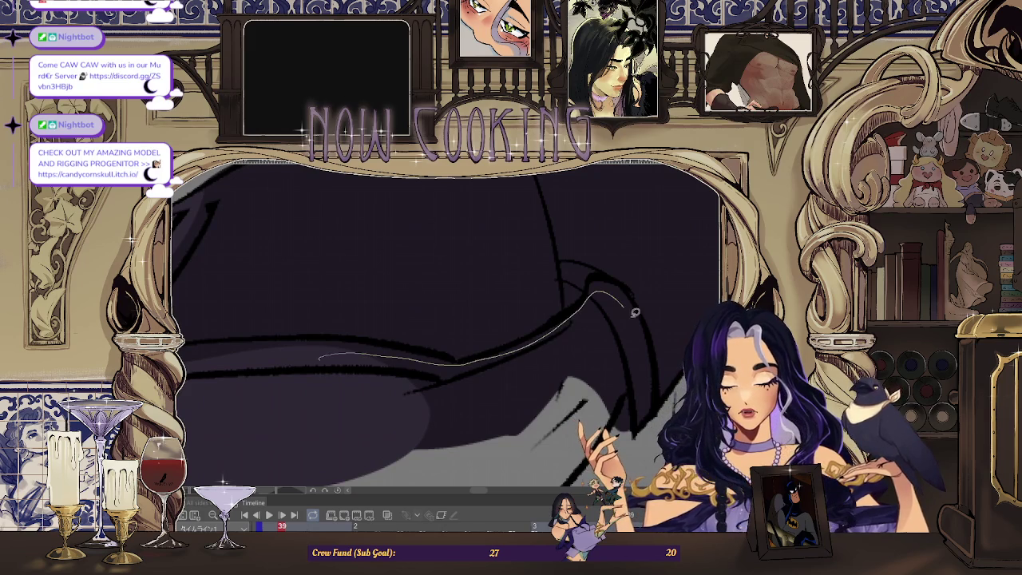
pyautogui.moveTo(629, 303); pyautogui.dragTo(388, 437)
pyautogui.scroll(-2, 479, 335)
pyautogui.scroll(2, 571, 271)
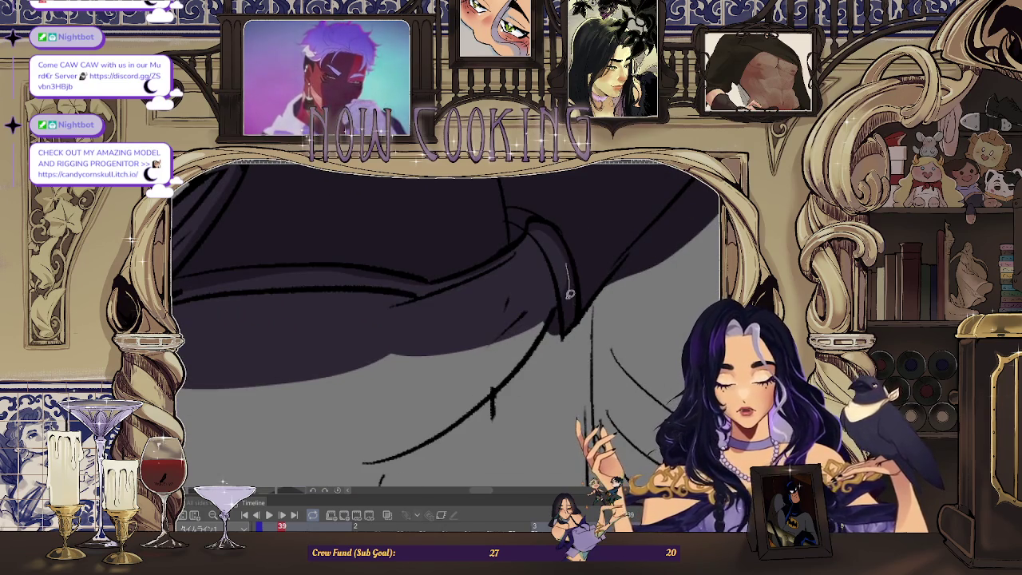
pyautogui.scroll(-3, 569, 293)
pyautogui.scroll(1, 565, 291)
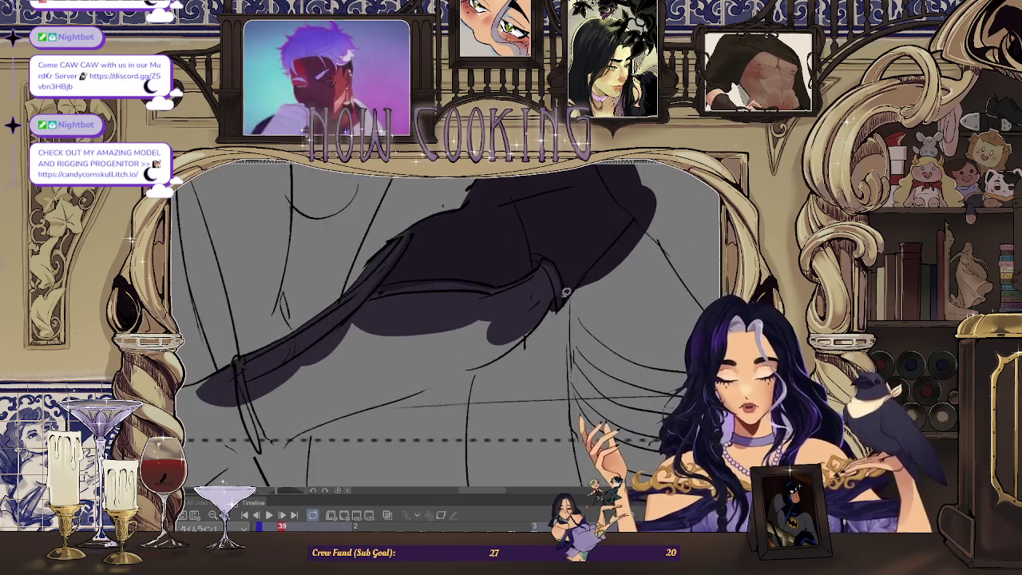
pyautogui.scroll(-2, 565, 291)
pyautogui.scroll(3, 549, 320)
pyautogui.moveTo(453, 378); pyautogui.dragTo(521, 337)
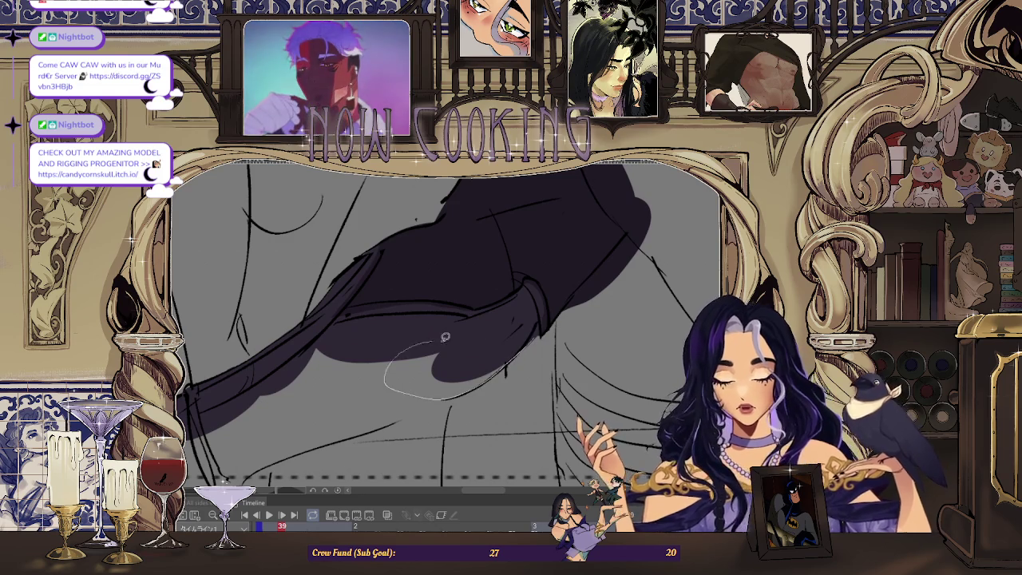
pyautogui.scroll(-2, 427, 339)
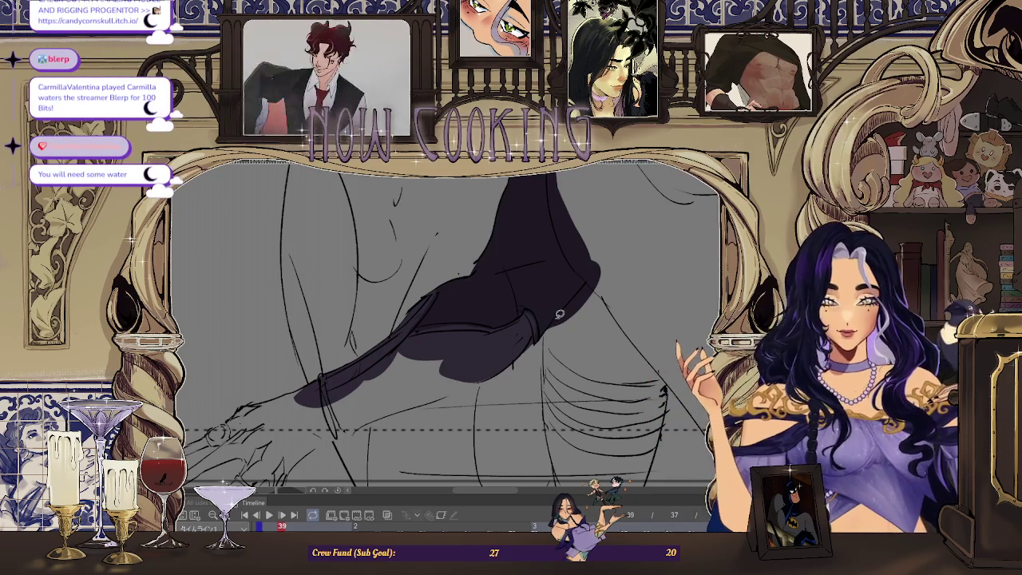
# - Zoom onto the skeletal hand and fill its fingernail with dark purple shadow
pyautogui.scroll(-2, 368, 344)
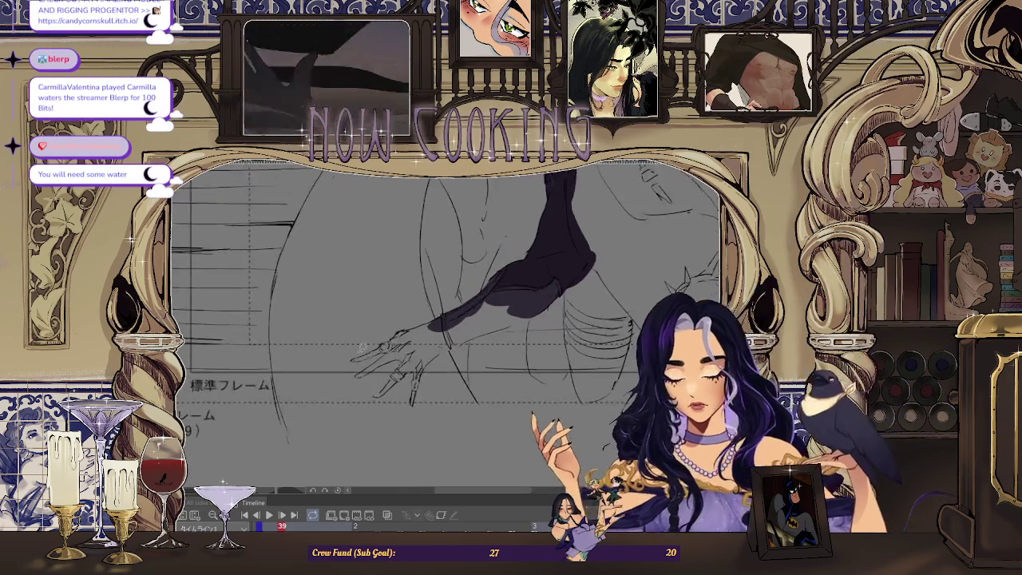
pyautogui.scroll(2, 366, 343)
pyautogui.scroll(2, 319, 375)
pyautogui.scroll(2, 240, 415)
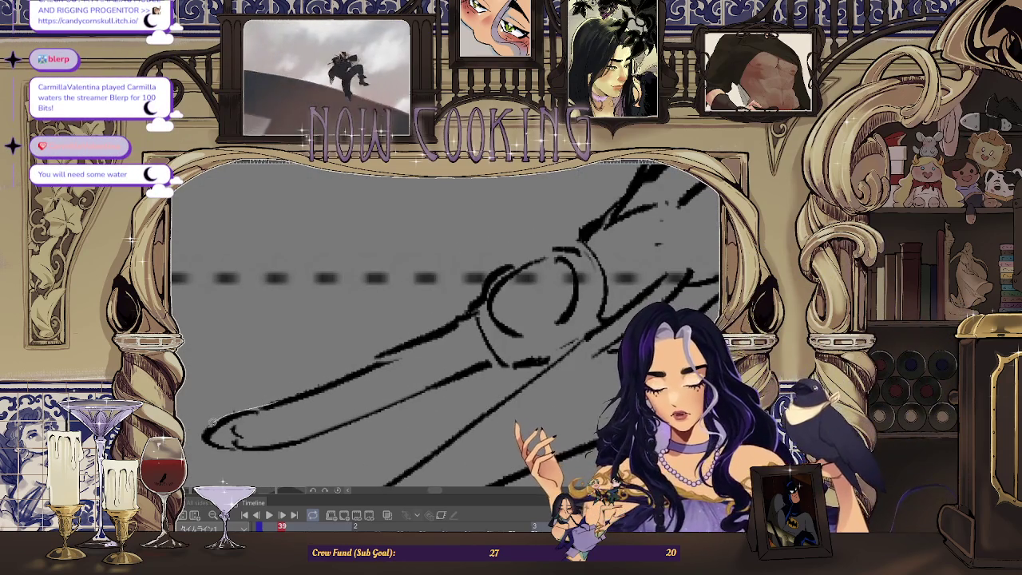
pyautogui.moveTo(233, 431); pyautogui.dragTo(230, 444)
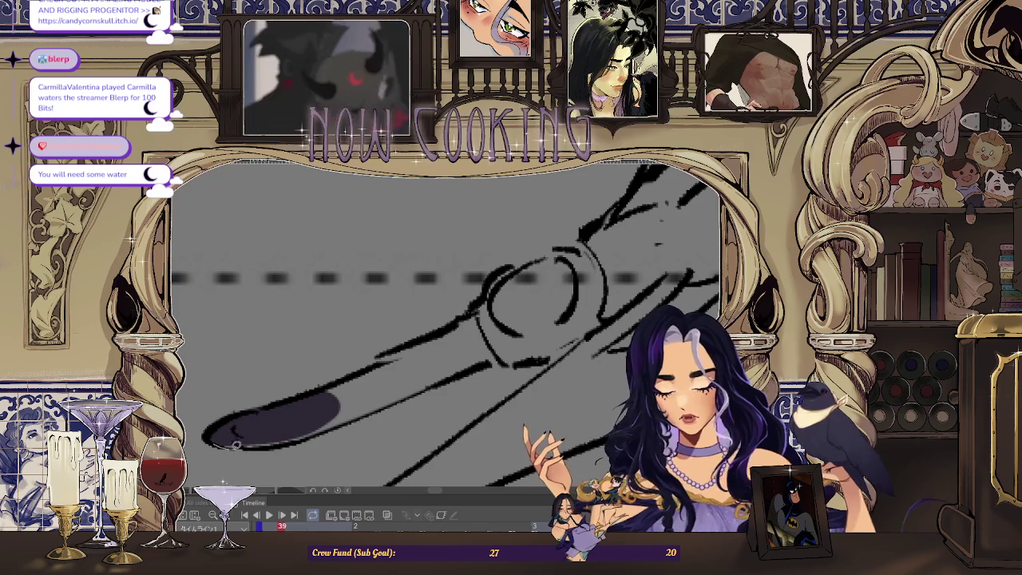
pyautogui.scroll(-1, 216, 451)
pyautogui.scroll(1, 204, 456)
pyautogui.scroll(1, 197, 461)
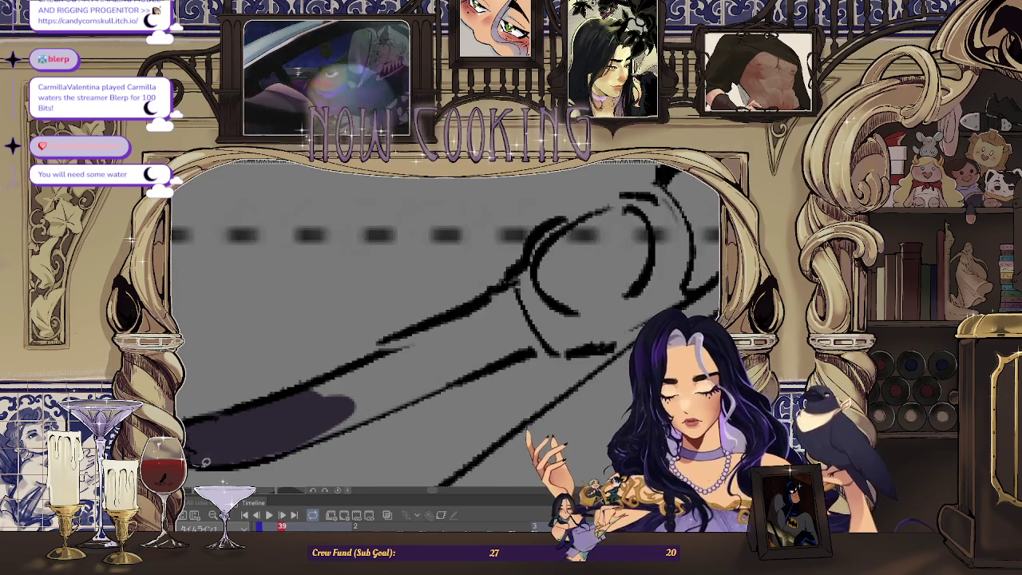
pyautogui.scroll(1, 293, 390)
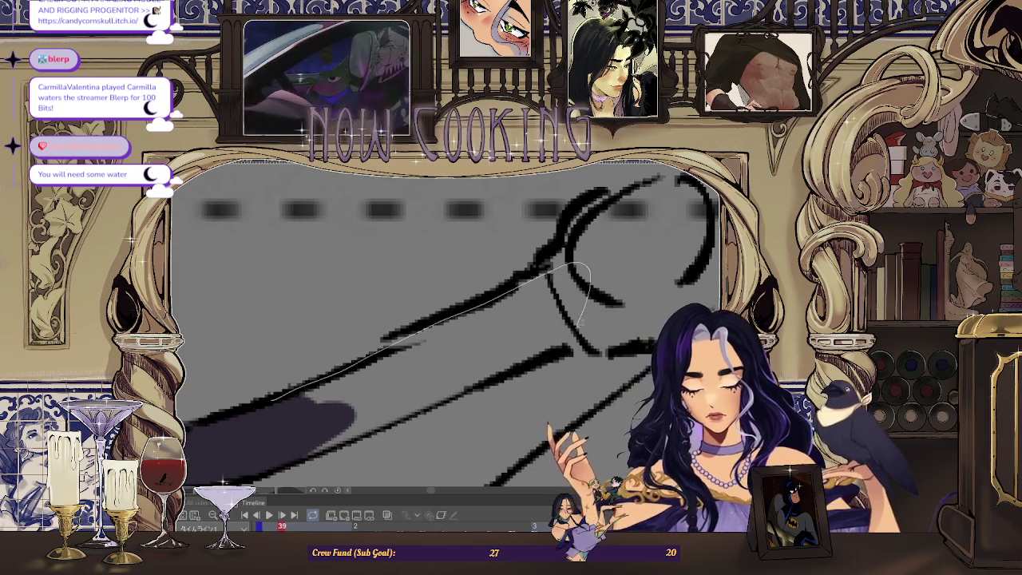
pyautogui.scroll(-2, 248, 456)
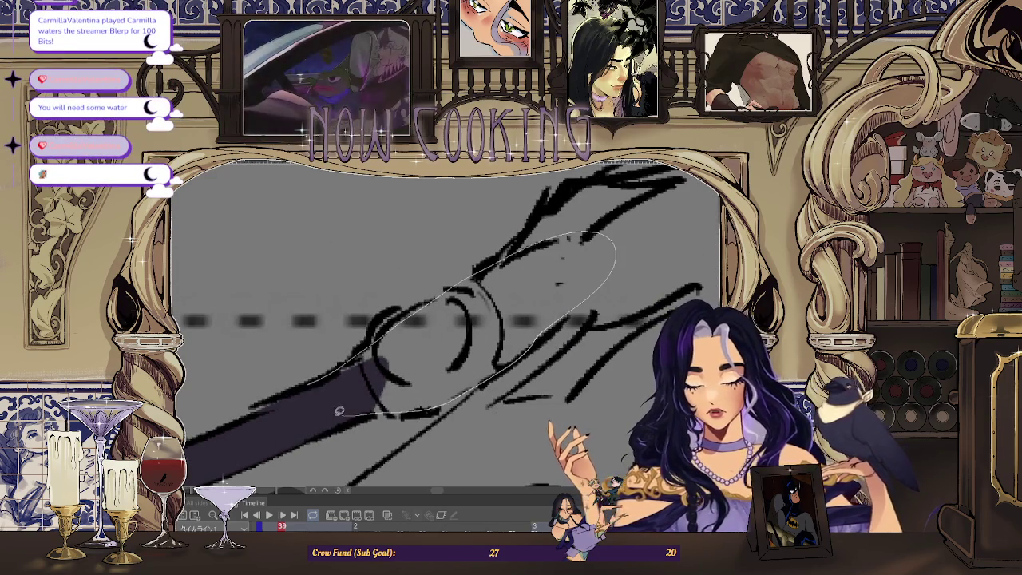
pyautogui.scroll(1, 356, 412)
pyautogui.scroll(-2, 429, 311)
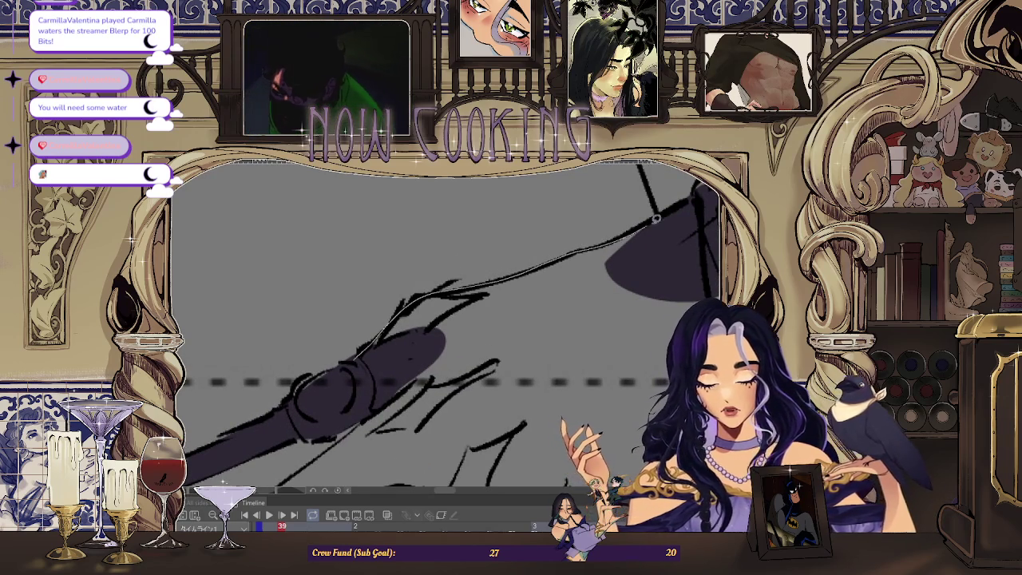
# - Rotate the canvas and lasso-fill purple shadows along three of the fingers
pyautogui.moveTo(583, 338); pyautogui.dragTo(420, 325)
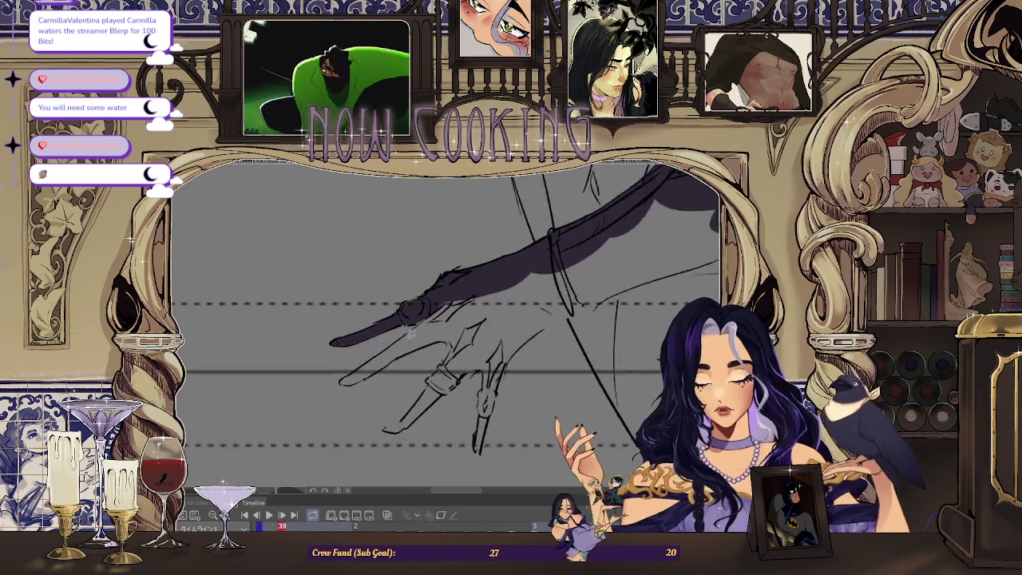
pyautogui.moveTo(420, 323); pyautogui.dragTo(451, 303)
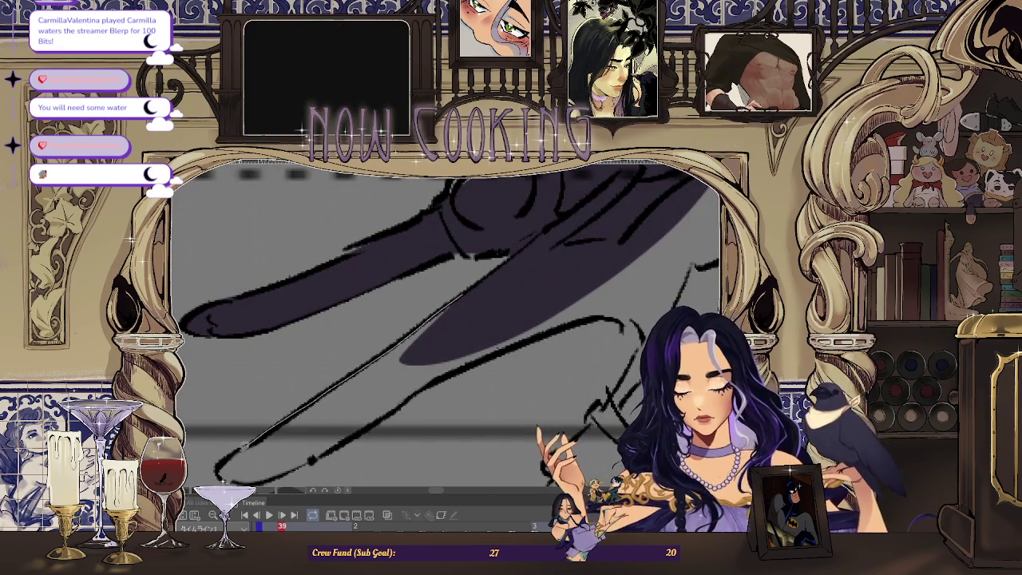
pyautogui.moveTo(442, 372)
pyautogui.mouseDown()
pyautogui.moveTo(447, 327)
pyautogui.moveTo(526, 279)
pyautogui.moveTo(434, 301)
pyautogui.mouseUp()
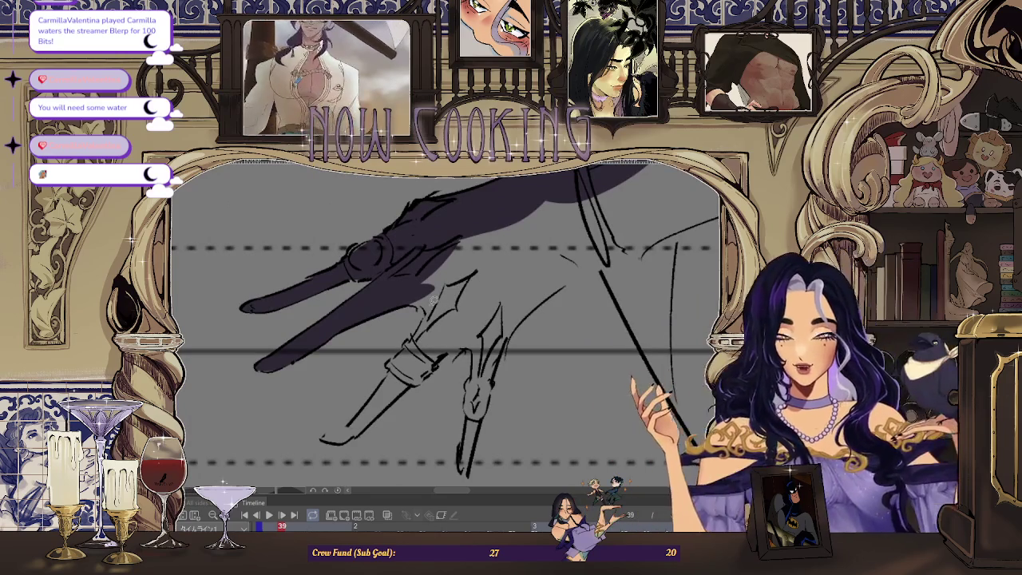
pyautogui.moveTo(433, 299)
pyautogui.mouseDown()
pyautogui.moveTo(268, 364)
pyautogui.moveTo(233, 356)
pyautogui.moveTo(333, 329)
pyautogui.mouseUp()
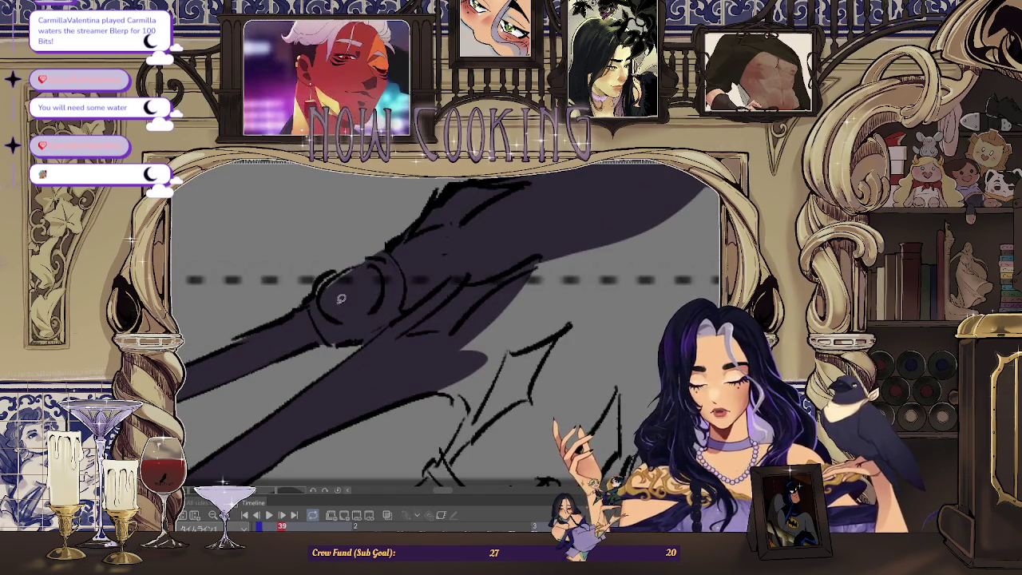
pyautogui.moveTo(355, 275); pyautogui.dragTo(326, 292)
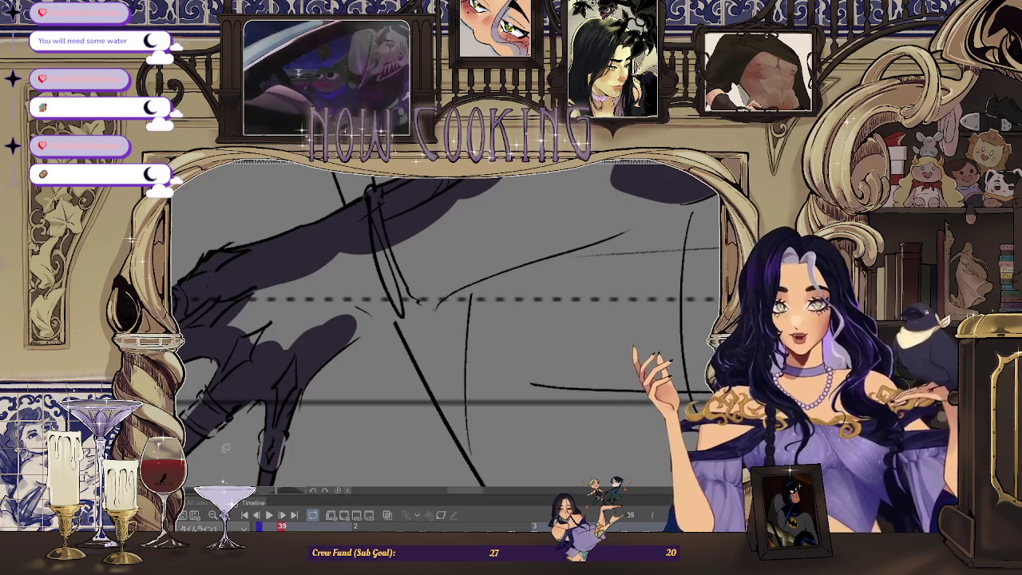
# - Rotate and pan the canvas to bring the forearm and lower sleeve into view
pyautogui.moveTo(356, 306); pyautogui.dragTo(342, 345)
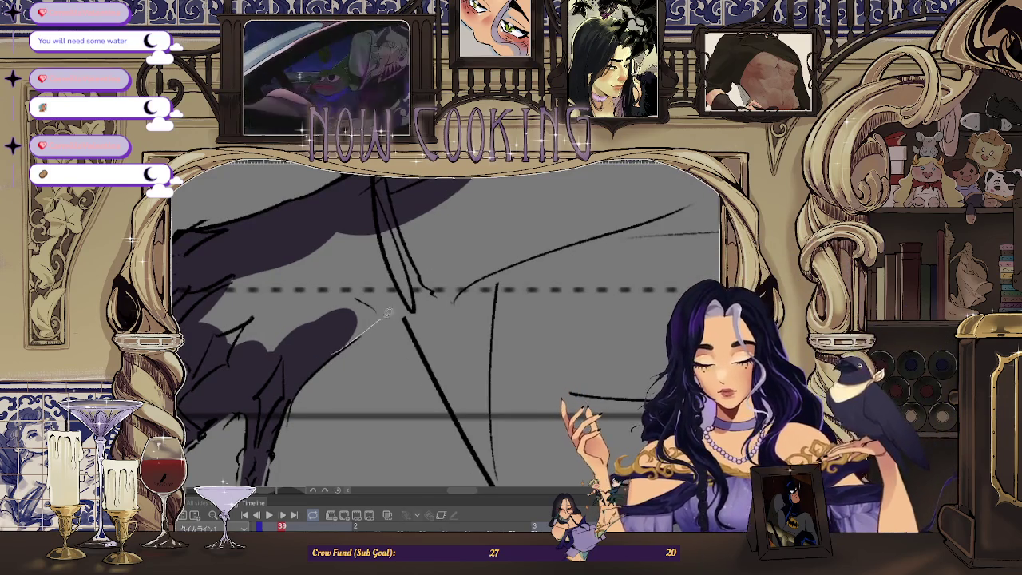
pyautogui.scroll(-3, 301, 362)
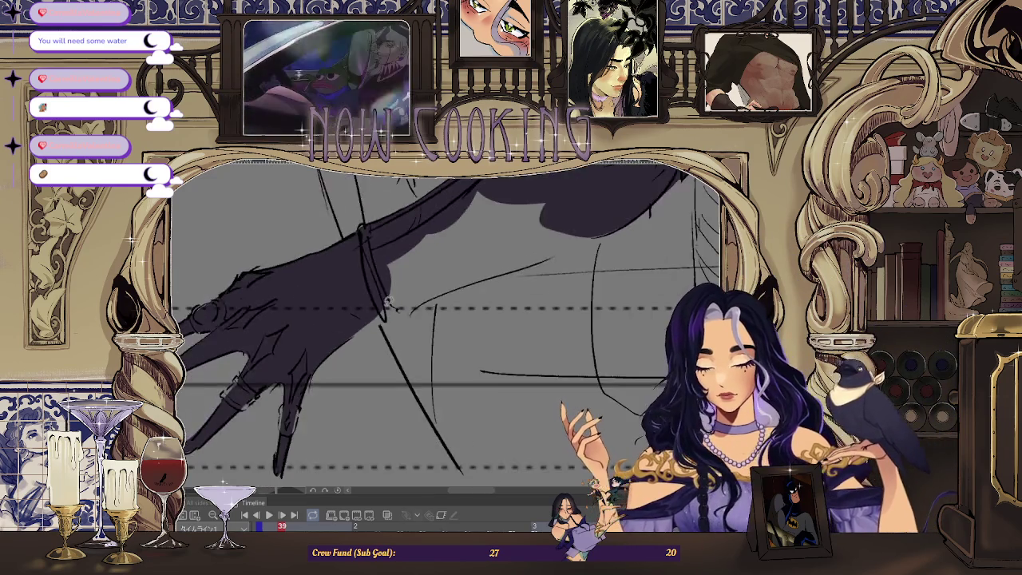
pyautogui.scroll(3, 310, 372)
pyautogui.moveTo(309, 372); pyautogui.dragTo(219, 405)
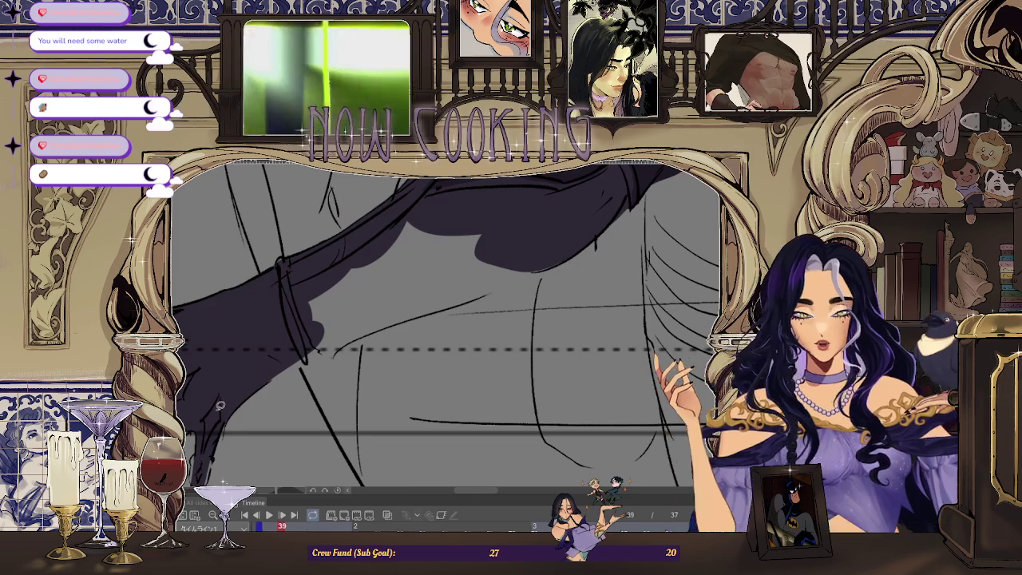
pyautogui.scroll(-5, 379, 296)
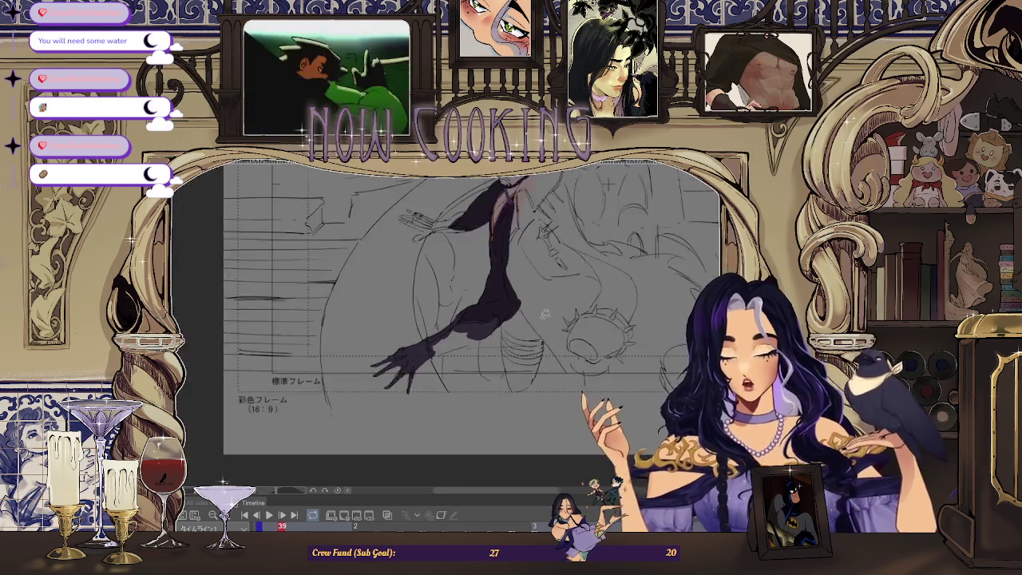
# - Fill the traced upper sleeve dark, then zoom out to check the whole pirate
pyautogui.scroll(3, 479, 351)
pyautogui.scroll(3, 359, 399)
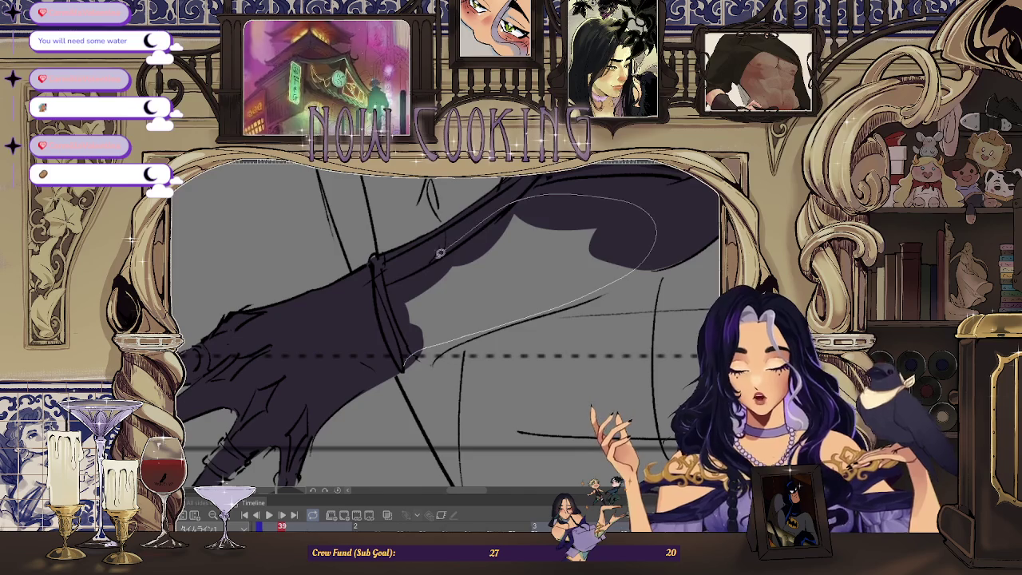
pyautogui.moveTo(457, 240); pyautogui.dragTo(444, 271)
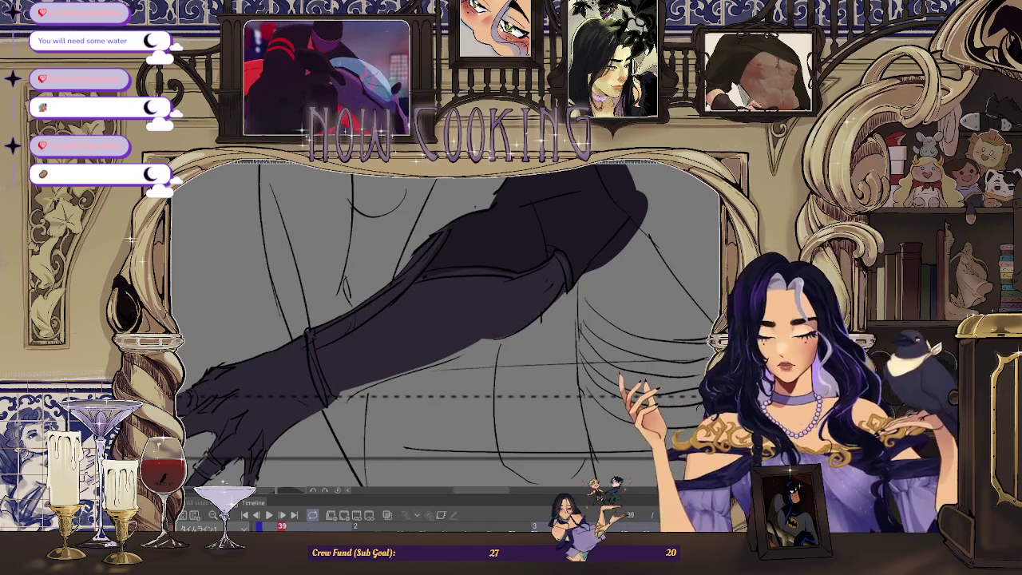
pyautogui.scroll(2, 452, 349)
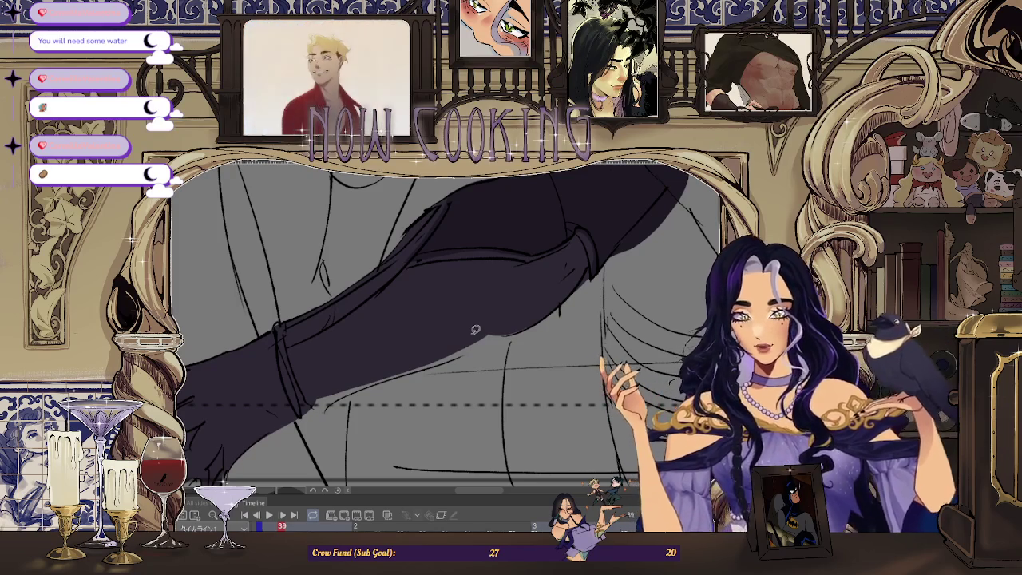
pyautogui.scroll(1, 422, 373)
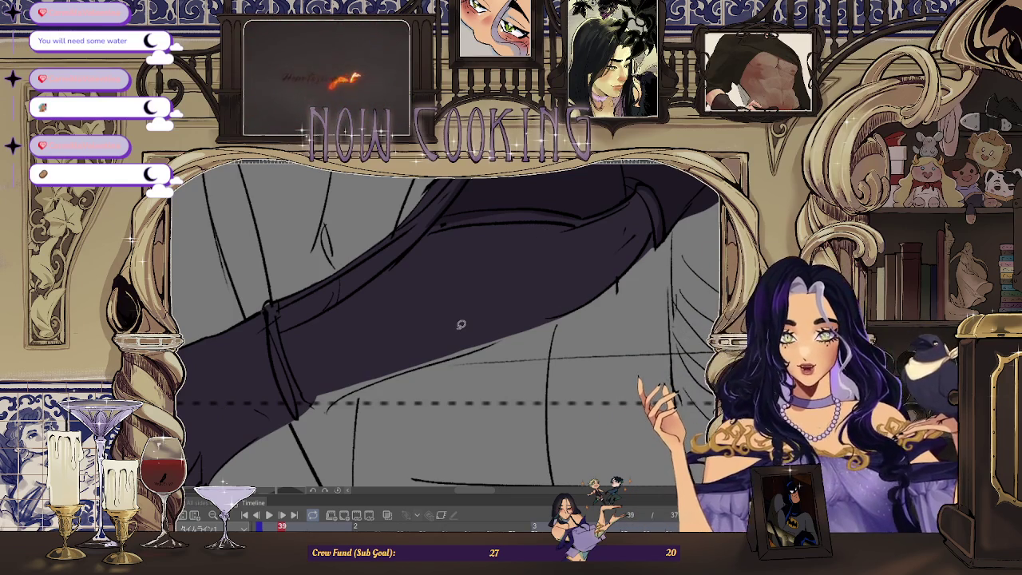
pyautogui.scroll(-2, 461, 324)
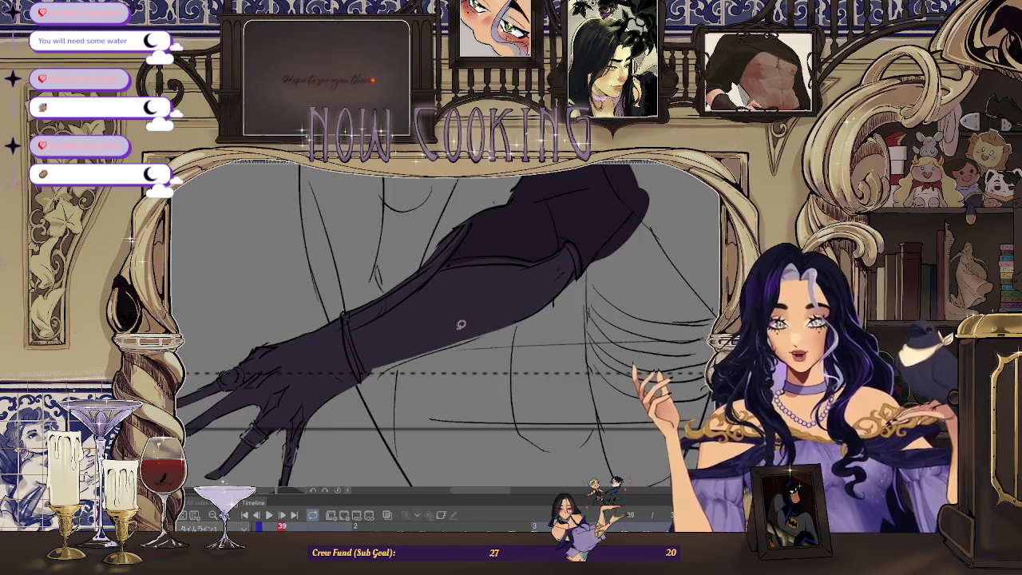
pyautogui.scroll(-2, 460, 324)
pyautogui.scroll(-2, 523, 227)
pyautogui.scroll(-2, 523, 227)
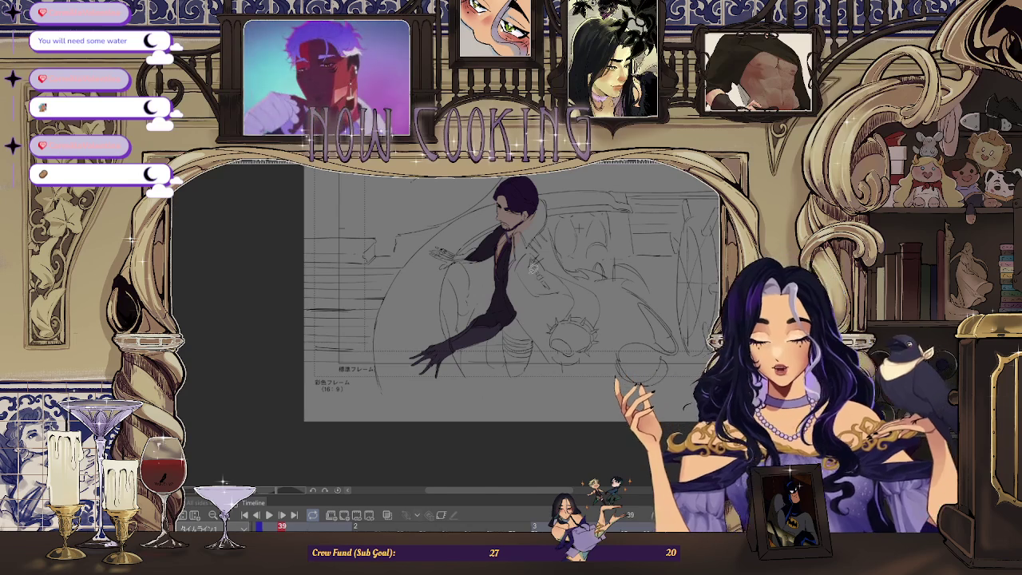
# - Step backward and forward through neighbouring frames to review the dark arm's motion
pyautogui.press('Left')
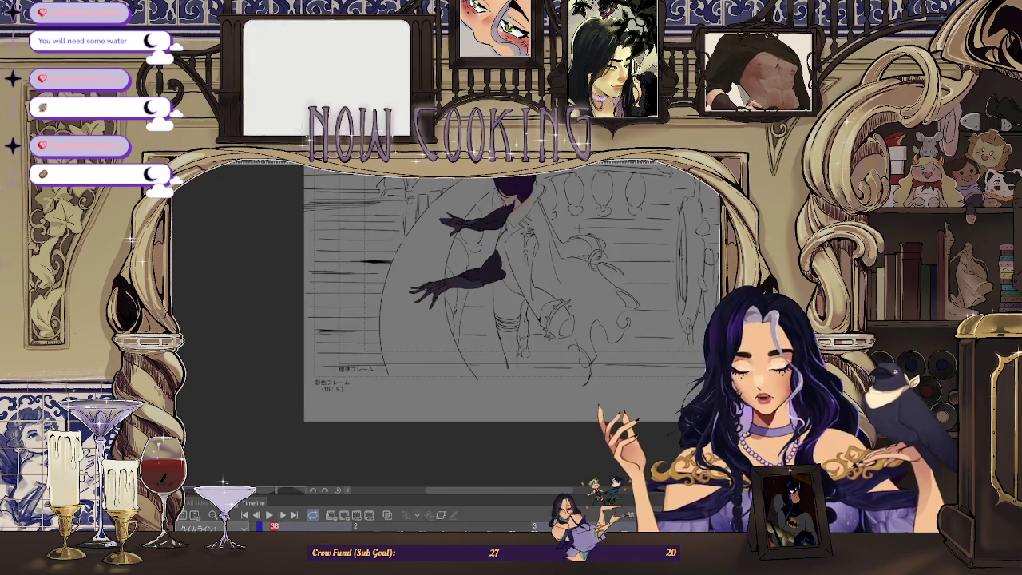
pyautogui.hscroll(-2, 359, 525)
pyautogui.press('Right')
pyautogui.press('Right')
pyautogui.press('Right')
pyautogui.press('Right')
pyautogui.press('Right')
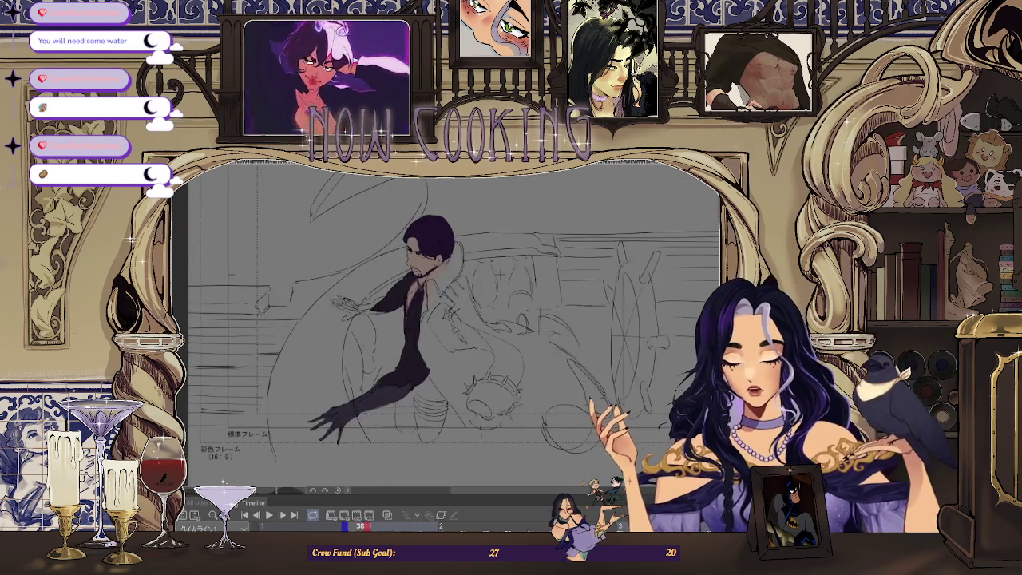
pyautogui.scroll(2, 357, 306)
# - Lasso-fill three traced sleeve sections dark, down toward the skeletal hand's wrist
pyautogui.scroll(2, 357, 307)
pyautogui.scroll(2, 358, 306)
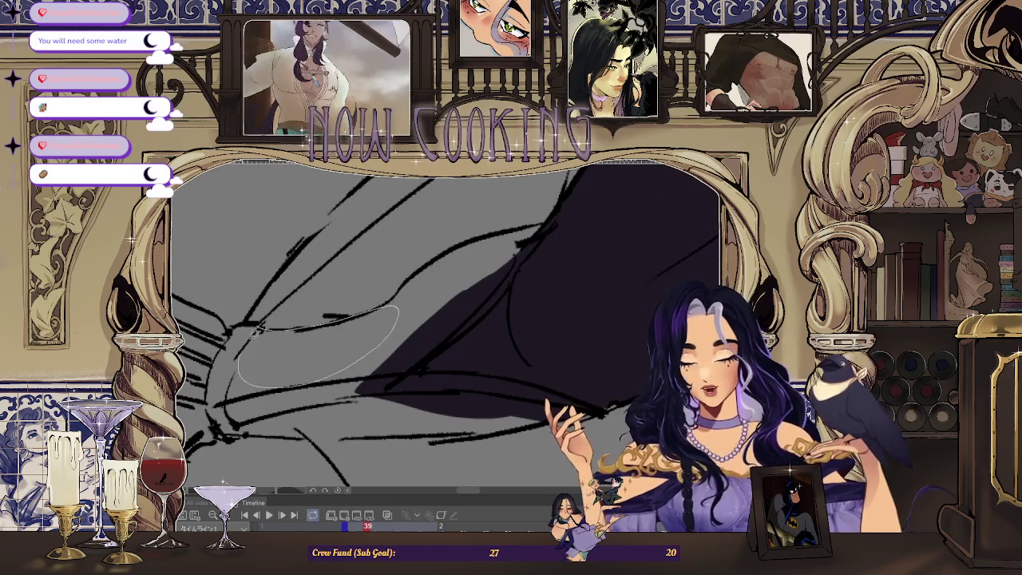
pyautogui.moveTo(246, 344); pyautogui.dragTo(241, 353)
pyautogui.scroll(2, 384, 304)
pyautogui.scroll(1, 377, 309)
pyautogui.moveTo(417, 351)
pyautogui.mouseDown()
pyautogui.moveTo(367, 320)
pyautogui.moveTo(354, 404)
pyautogui.mouseUp()
pyautogui.scroll(1, 377, 309)
pyautogui.scroll(-2, 416, 320)
pyautogui.scroll(1, 480, 286)
pyautogui.scroll(-2, 463, 319)
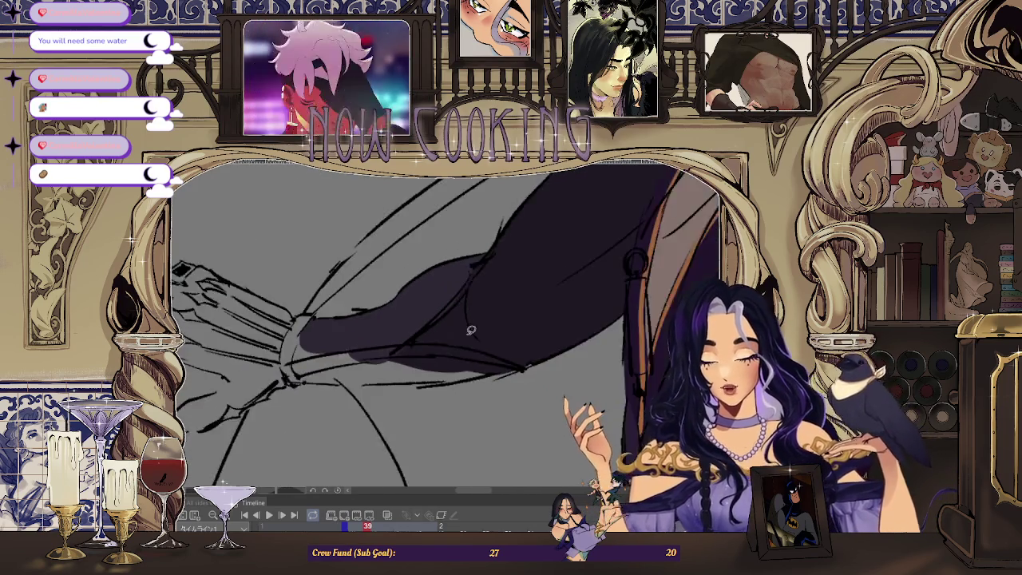
pyautogui.scroll(1, 421, 355)
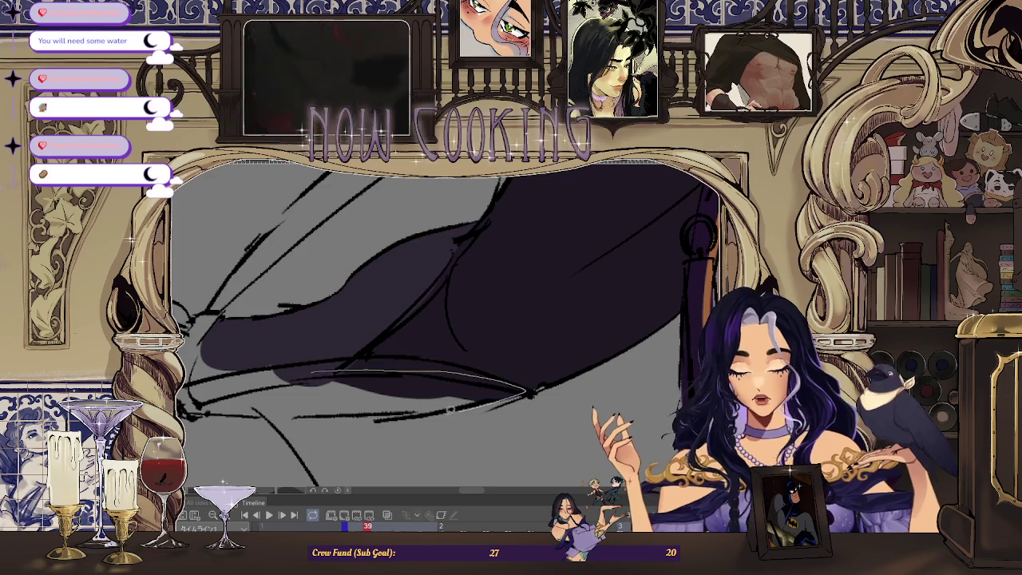
pyautogui.moveTo(529, 393); pyautogui.dragTo(526, 392)
# - Zoom out and recentre the seated pirate figure to review the filled sleeve
pyautogui.scroll(-2, 527, 383)
pyautogui.scroll(-1, 529, 359)
pyautogui.scroll(-1, 532, 337)
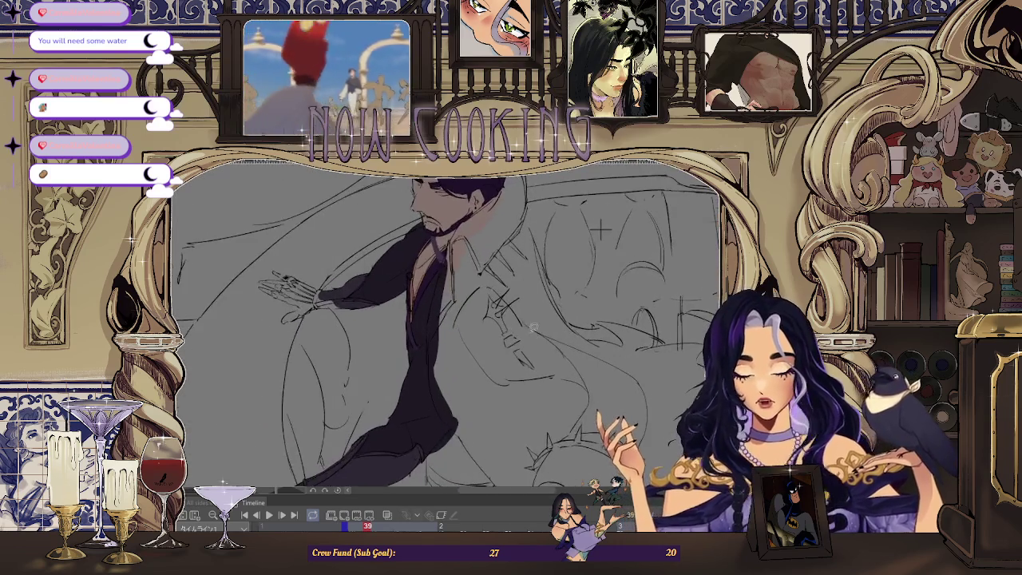
pyautogui.scroll(1, 532, 337)
pyautogui.scroll(2, 479, 339)
pyautogui.scroll(1, 423, 343)
pyautogui.scroll(2, 369, 349)
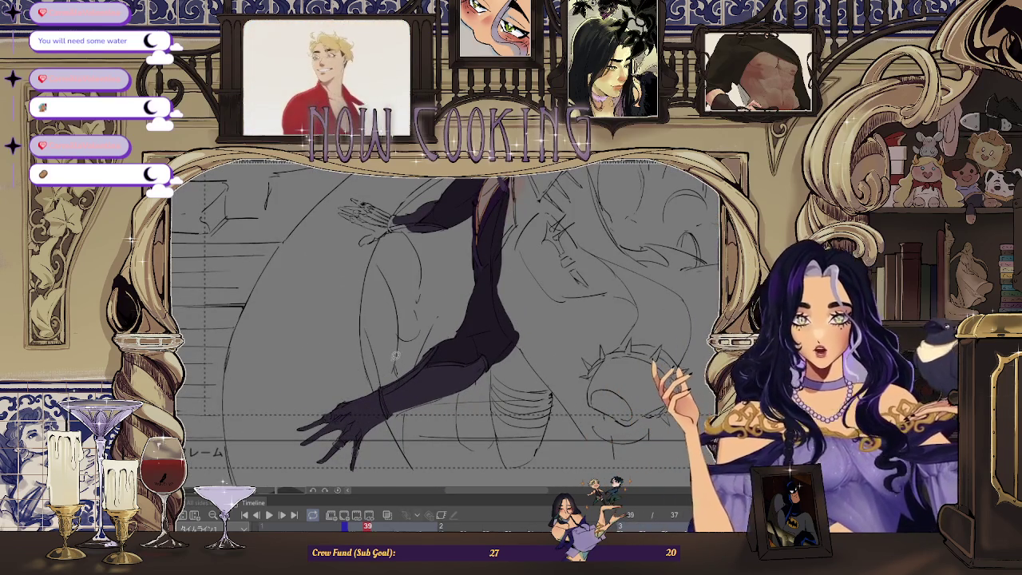
pyautogui.scroll(-1, 365, 416)
pyautogui.scroll(-1, 383, 407)
pyautogui.scroll(-1, 431, 383)
pyautogui.scroll(-1, 487, 359)
pyautogui.scroll(-1, 544, 328)
pyautogui.moveTo(545, 327); pyautogui.dragTo(599, 287)
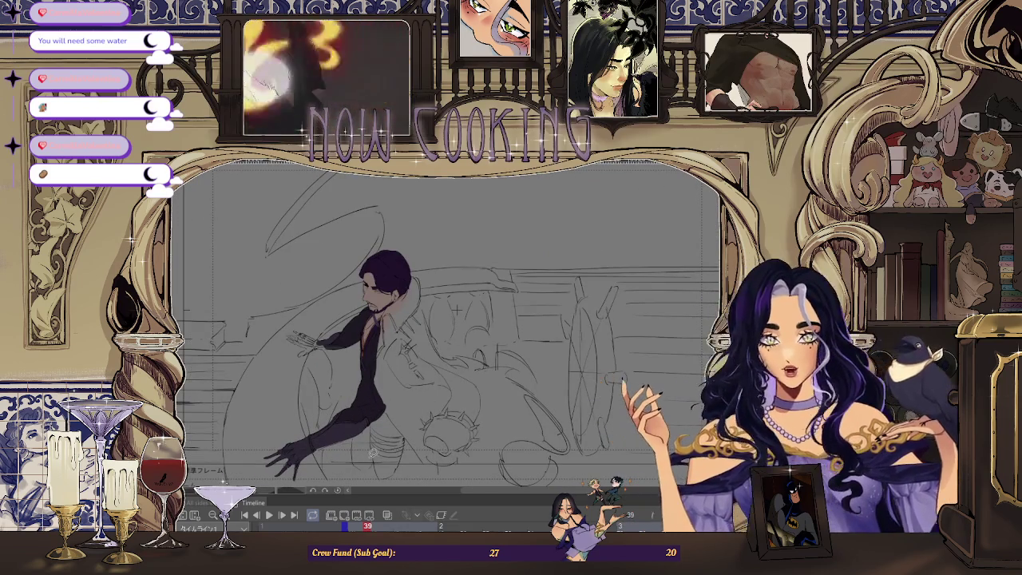
pyautogui.scroll(3, 302, 341)
pyautogui.scroll(2, 302, 341)
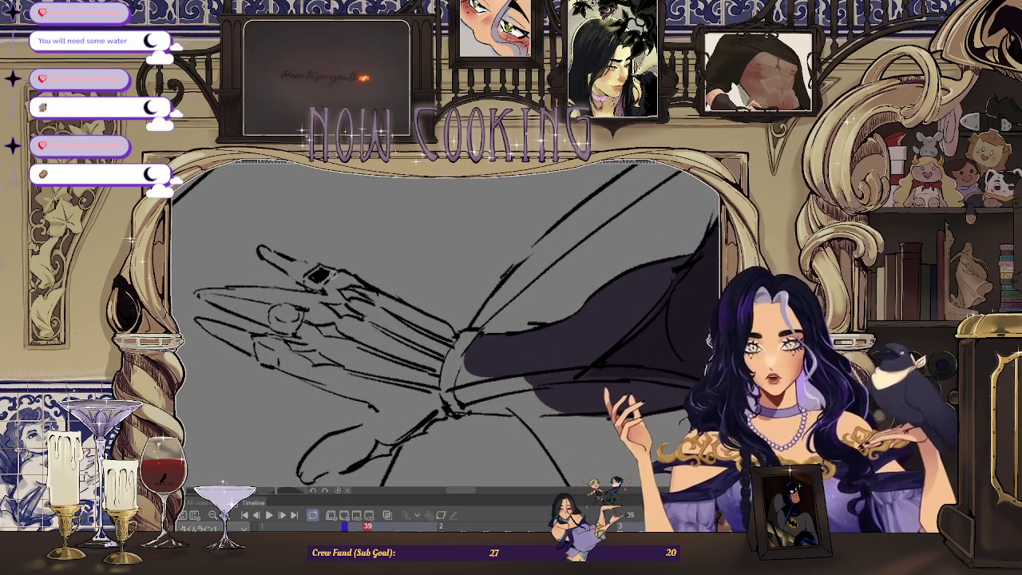